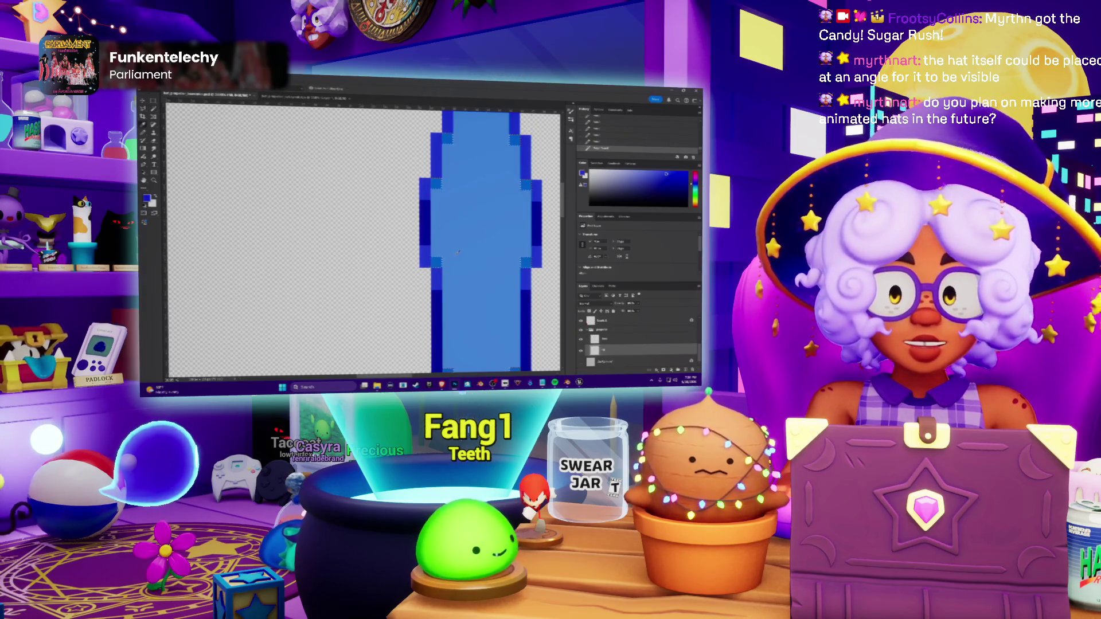
# Step: Dismiss Hue/Saturation unchanged, then on the top layer drag the blade's flat top into a point
pyautogui.hotkey('ctrl', 'u')
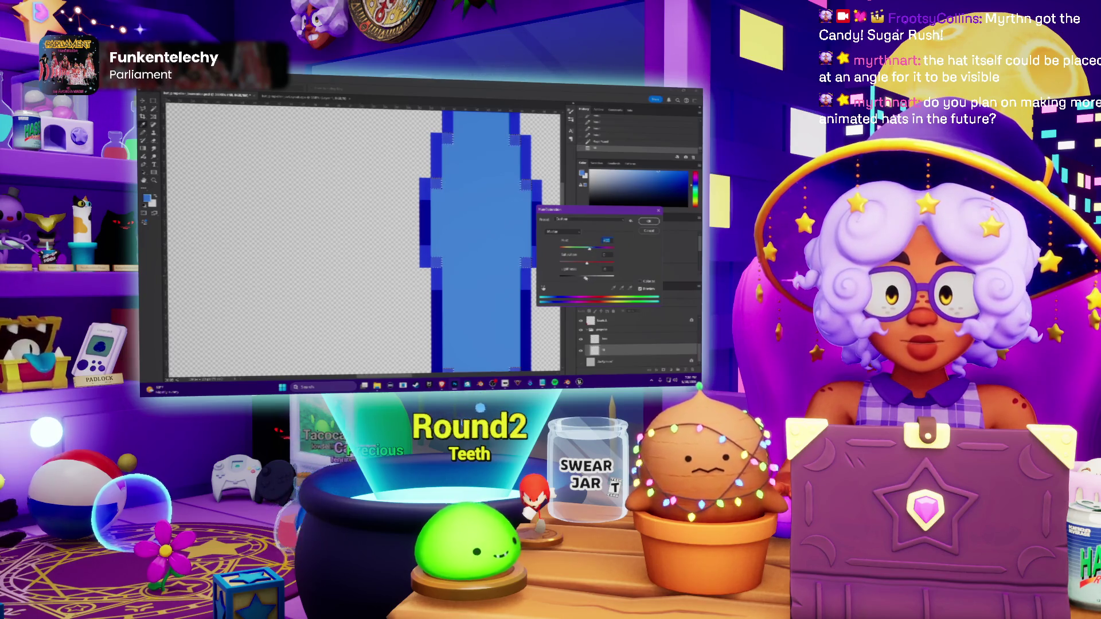
pyautogui.press('Return')
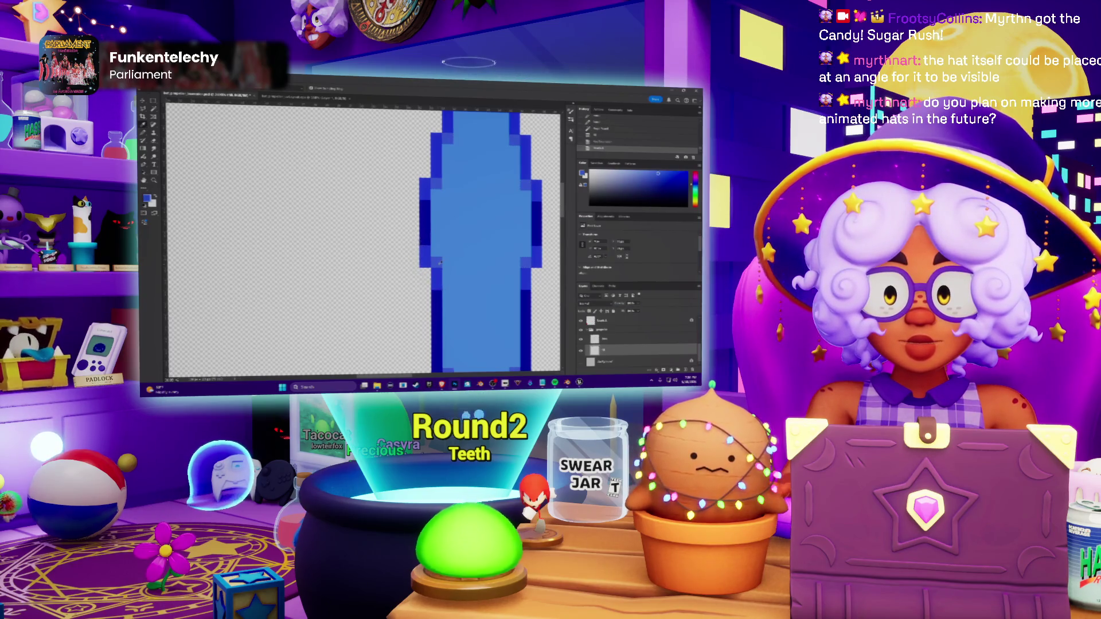
pyautogui.click(603, 320)
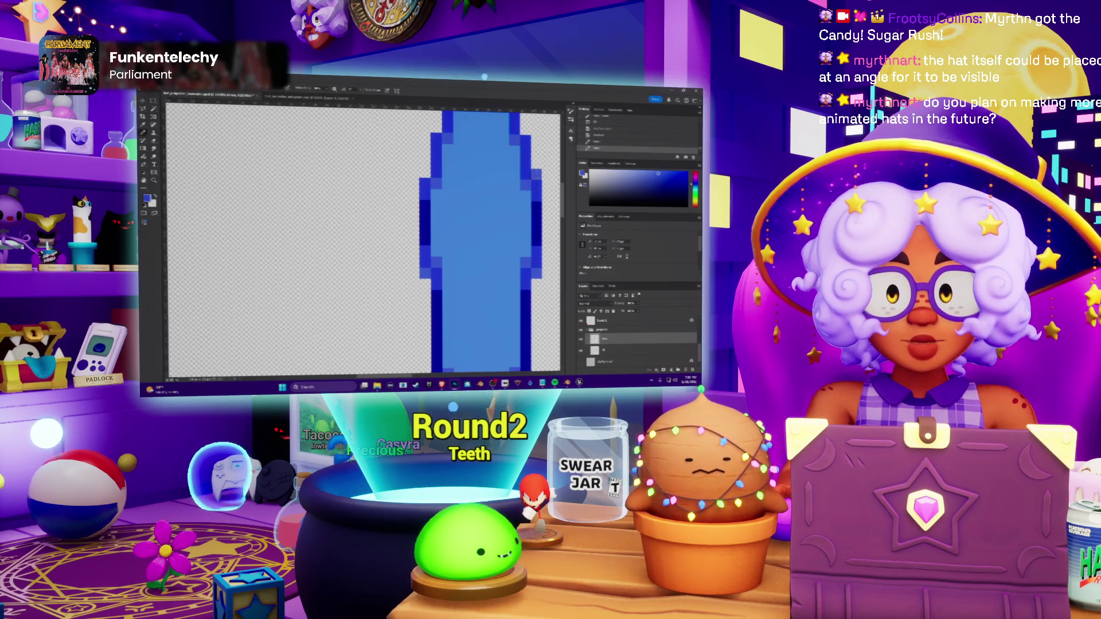
pyautogui.moveTo(443, 172); pyautogui.dragTo(477, 116)
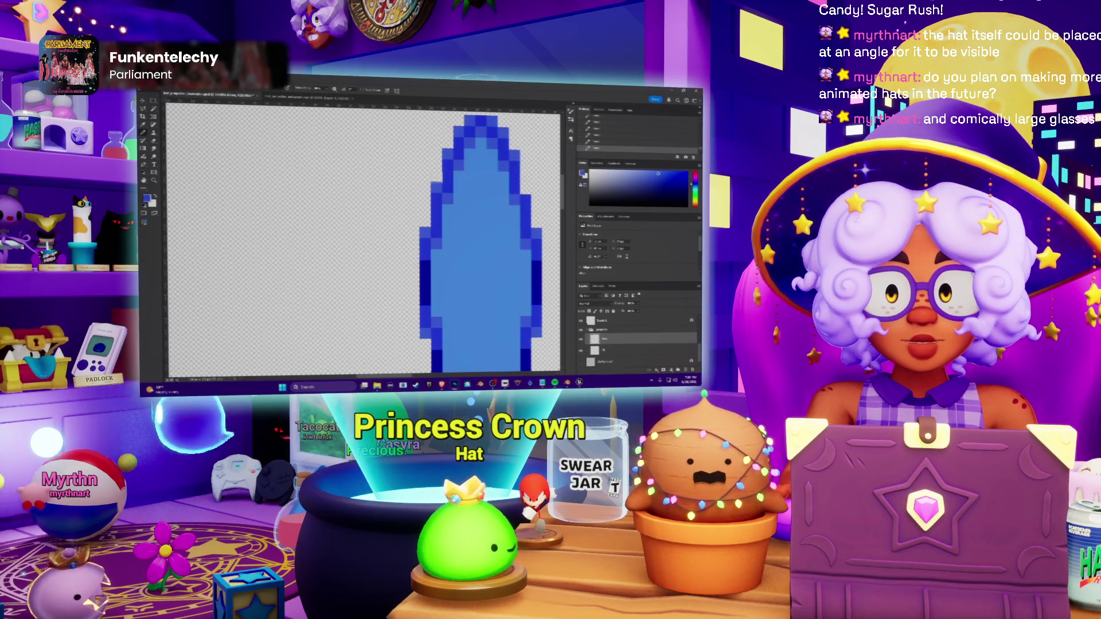
pyautogui.hotkey('ctrl', '-')
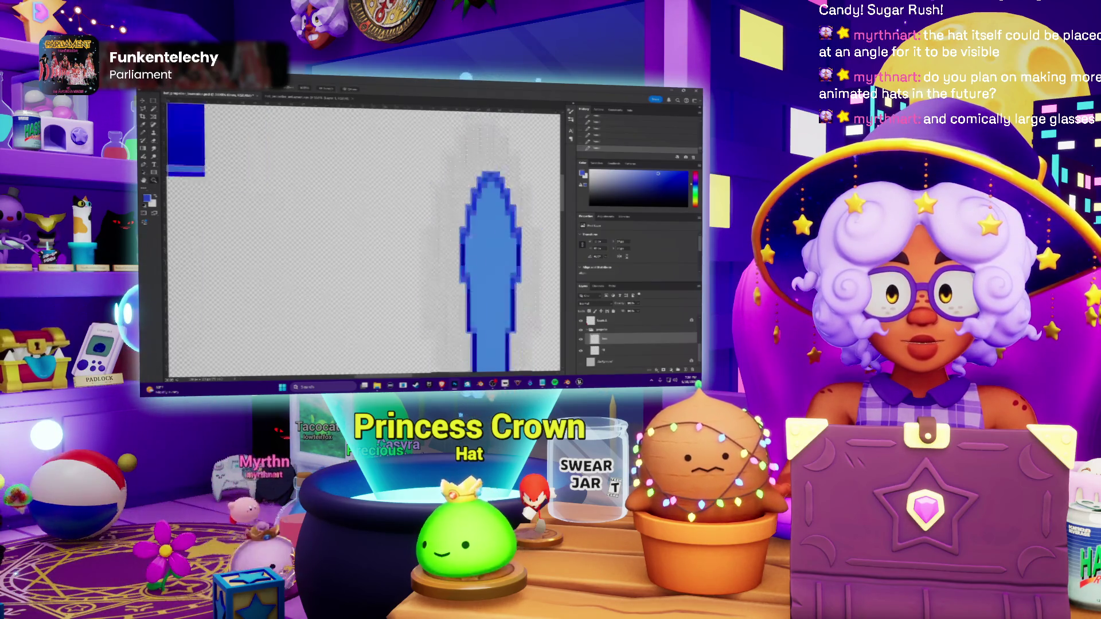
pyautogui.keyDown('alt'); pyautogui.scroll(-2, 361, 242); pyautogui.keyUp('alt')
pyautogui.scroll(-3, 362, 241)
pyautogui.keyDown('alt'); pyautogui.scroll(3, 361, 241); pyautogui.keyUp('alt')
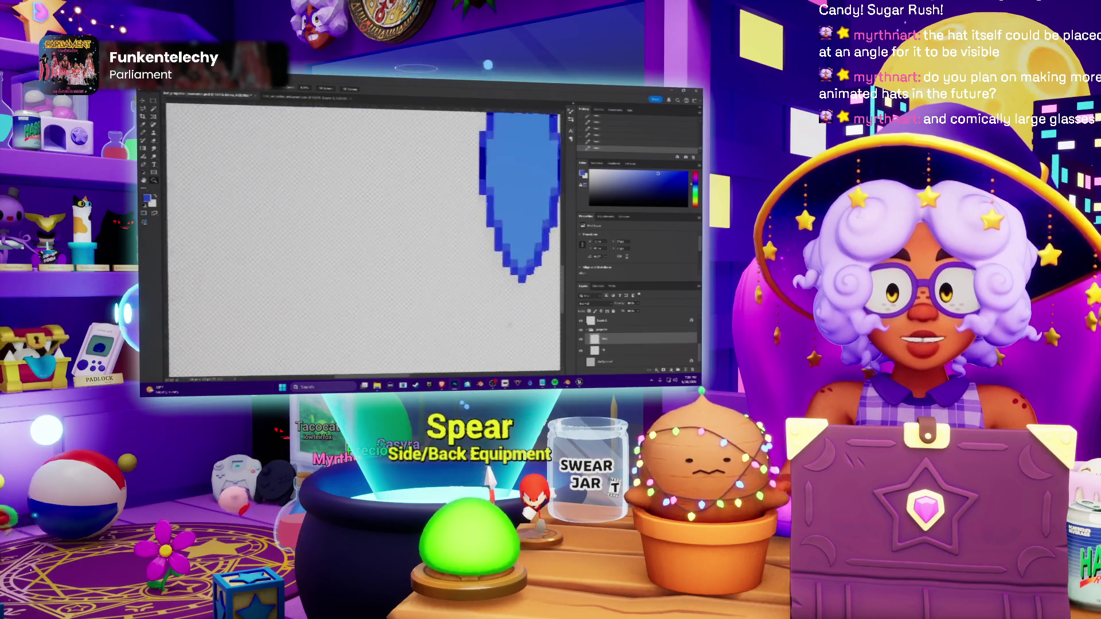
pyautogui.hscroll(2, 362, 241)
pyautogui.keyDown('alt'); pyautogui.scroll(1, 361, 240); pyautogui.keyUp('alt')
pyautogui.keyDown('alt'); pyautogui.scroll(1, 361, 241); pyautogui.keyUp('alt')
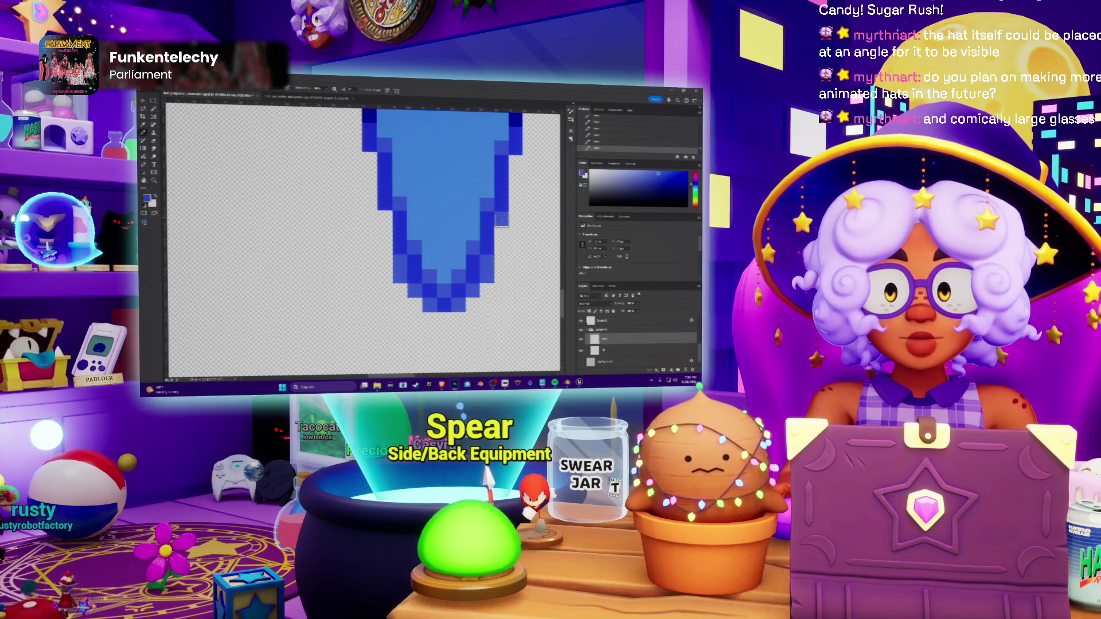
# Step: Undo the last edit while stretching the blue blade taller
pyautogui.hotkey('ctrl', 'z')
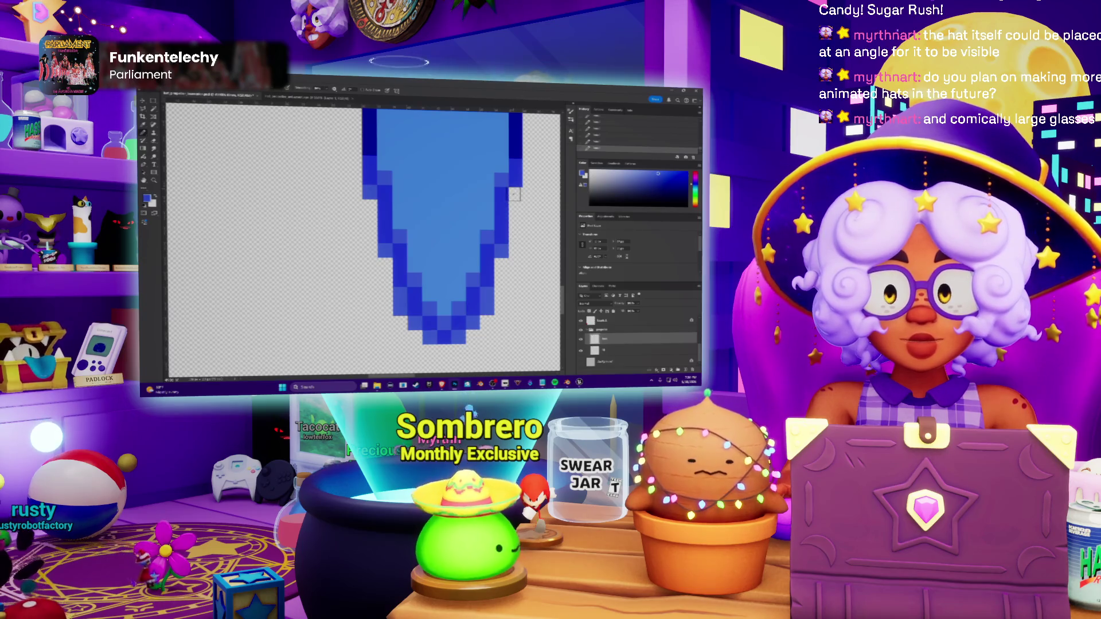
pyautogui.scroll(-3, 361, 241)
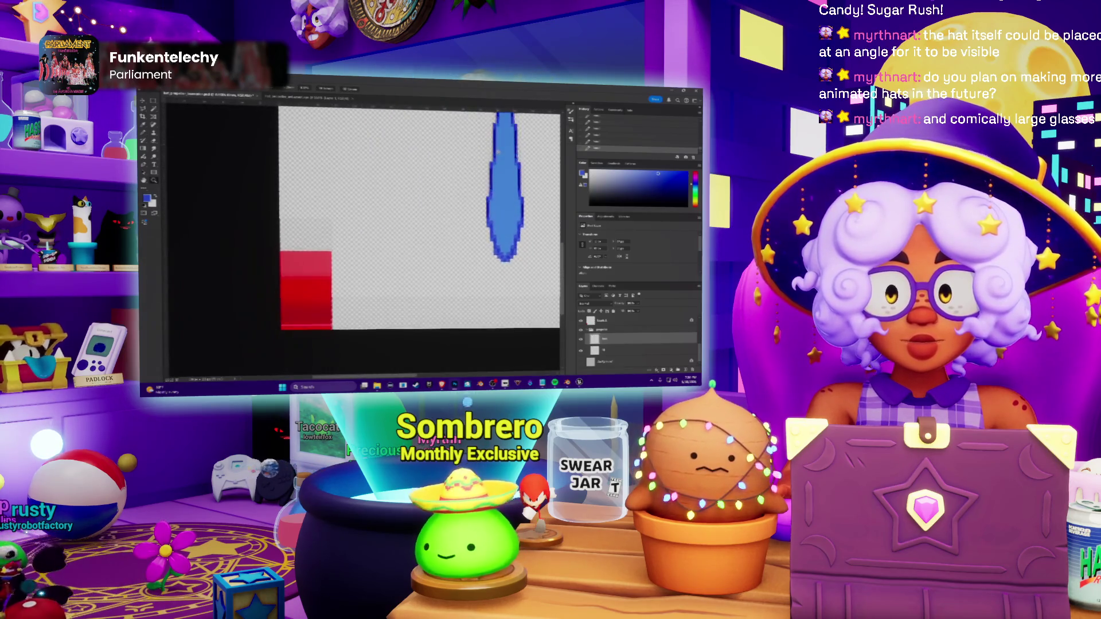
pyautogui.scroll(3, 362, 241)
pyautogui.scroll(2, 481, 240)
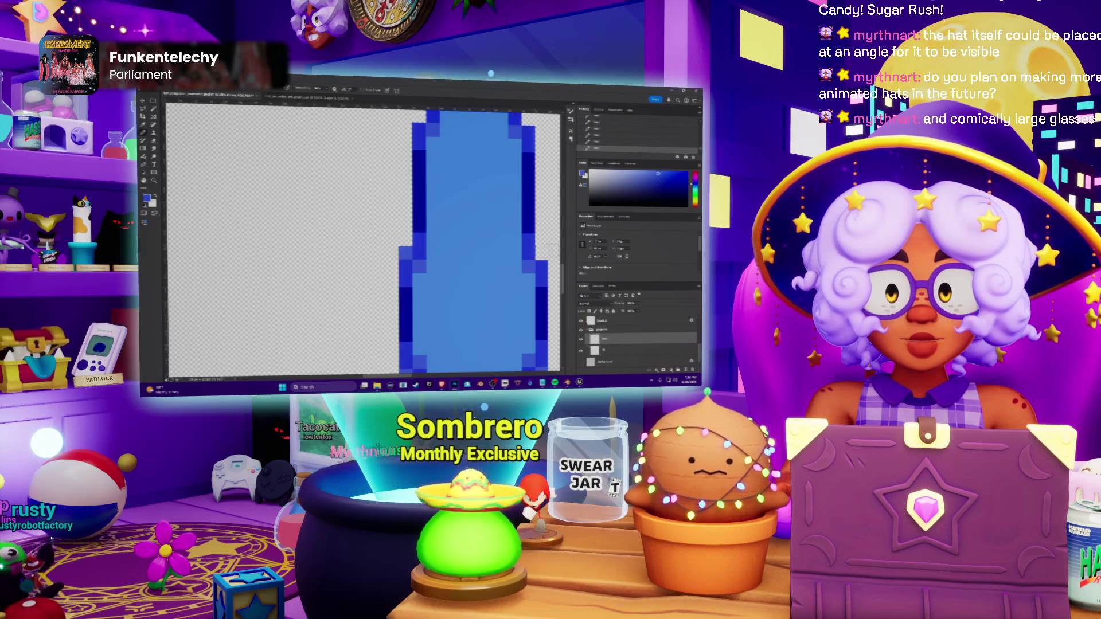
pyautogui.scroll(2, 361, 241)
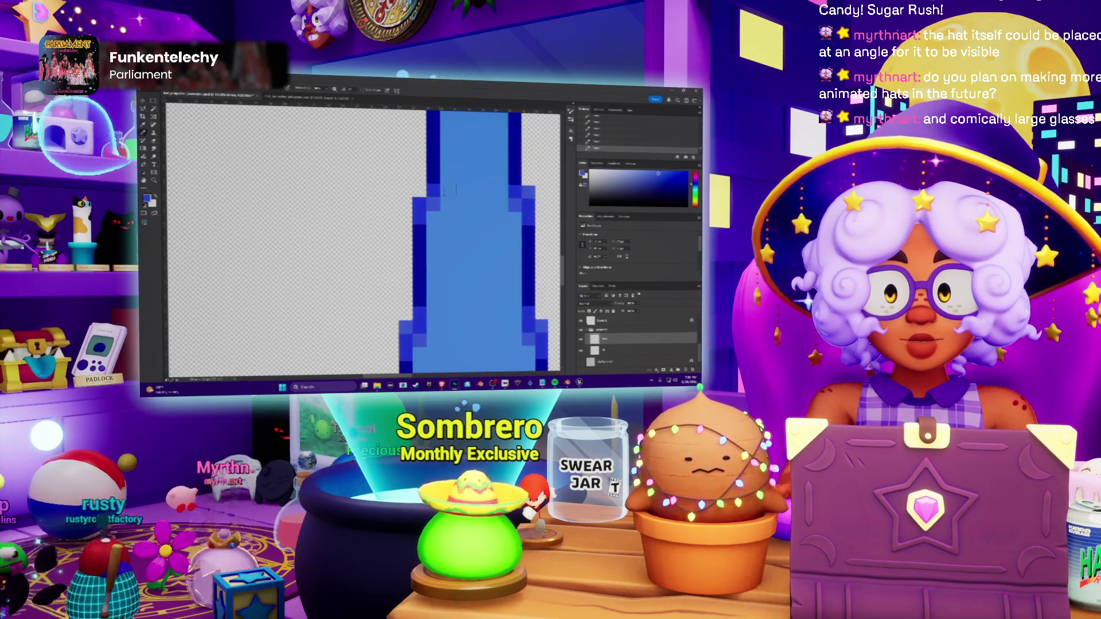
pyautogui.scroll(-1, 475, 241)
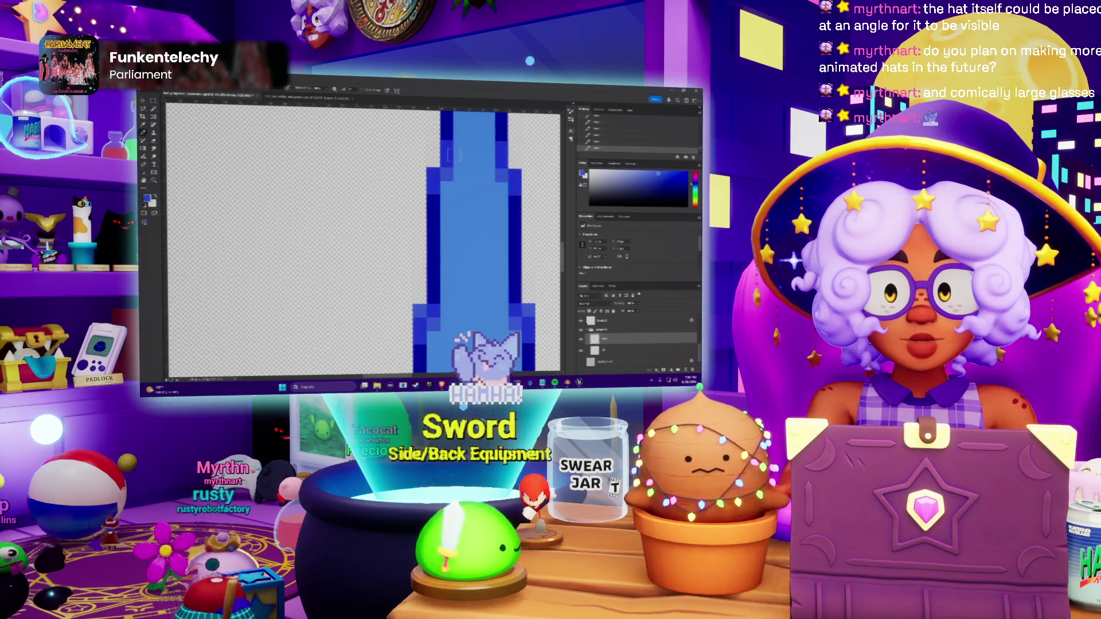
pyautogui.scroll(1, 475, 241)
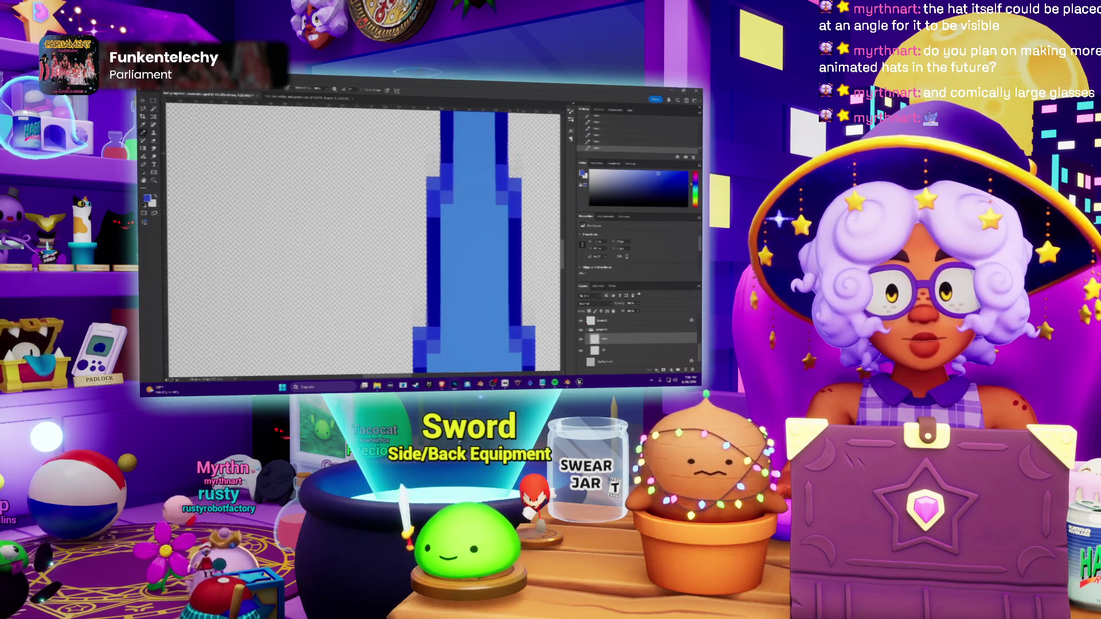
pyautogui.scroll(1, 475, 241)
pyautogui.scroll(1, 476, 241)
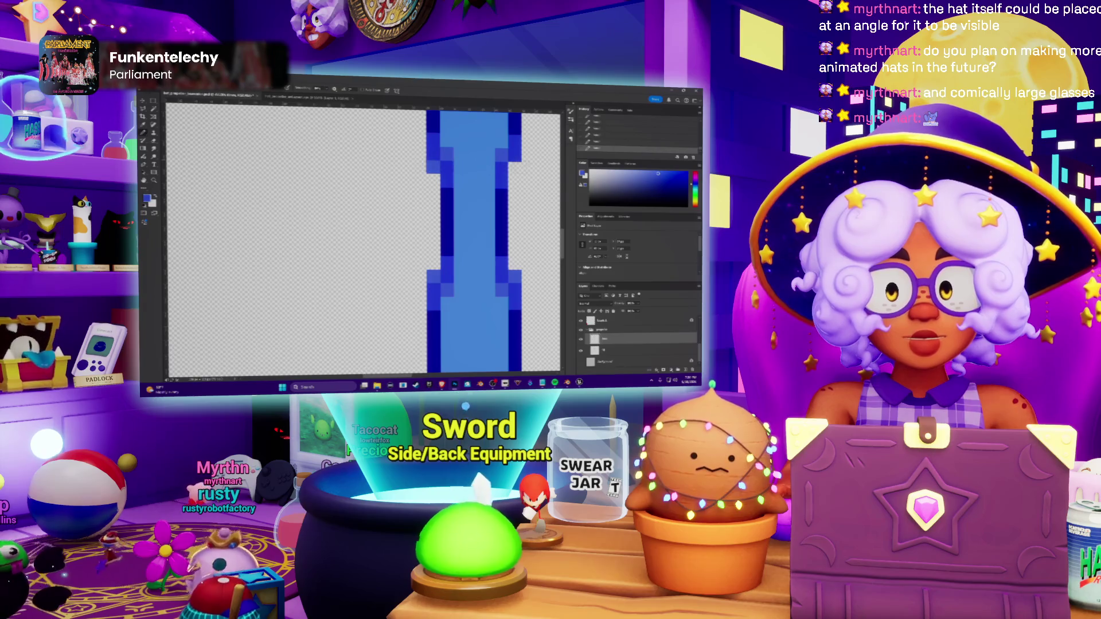
pyautogui.scroll(2, 474, 241)
pyautogui.scroll(1, 473, 240)
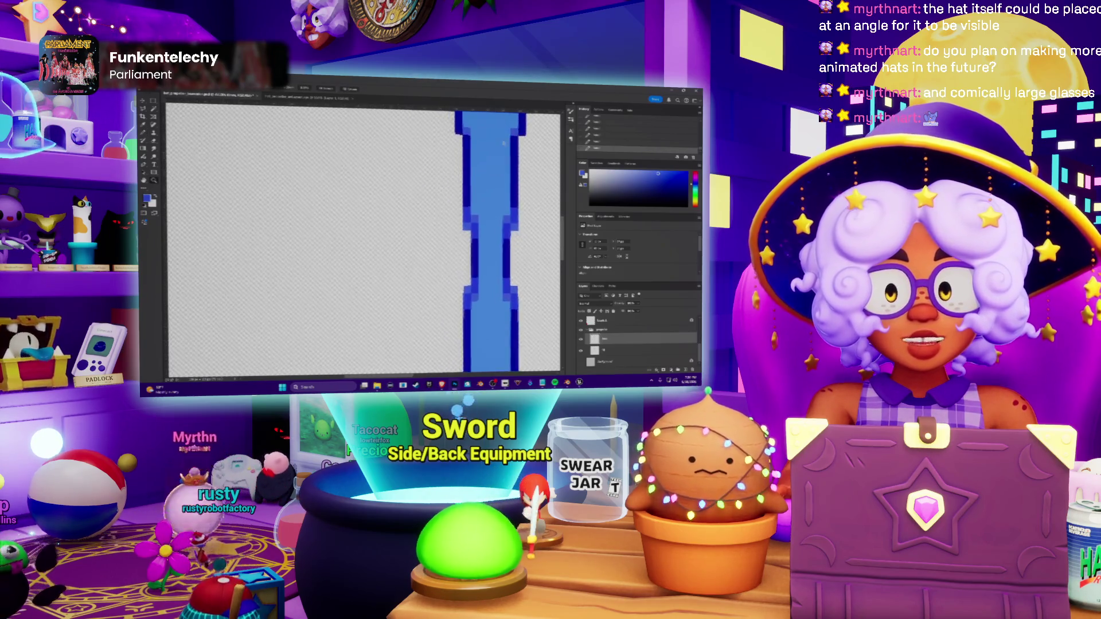
pyautogui.scroll(1, 473, 241)
pyautogui.scroll(1, 473, 241)
pyautogui.scroll(1, 473, 241)
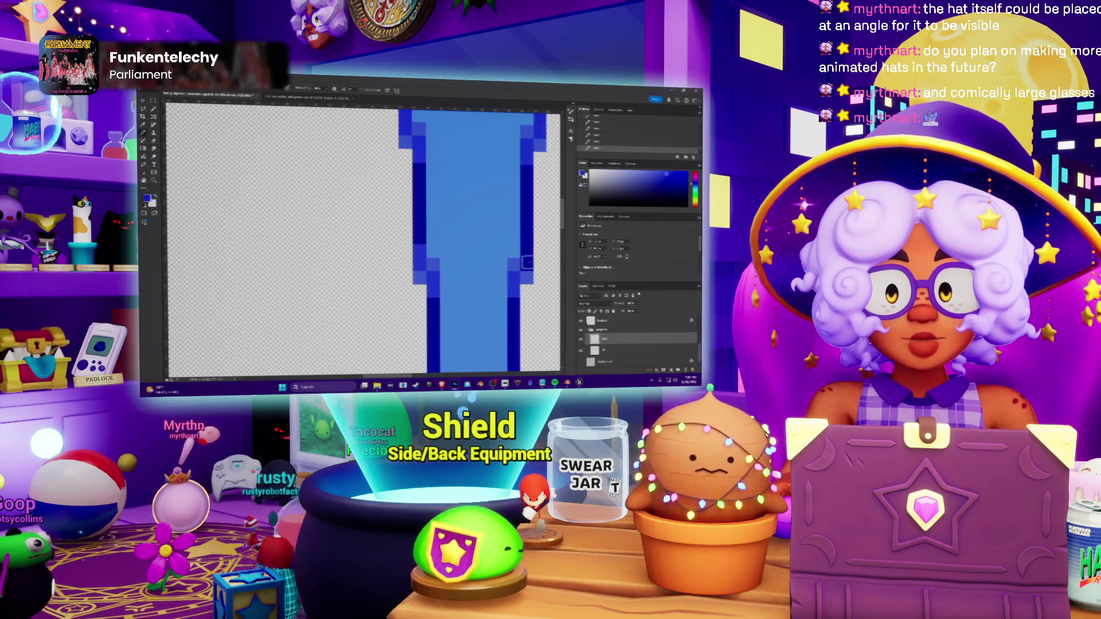
pyautogui.keyDown('alt'); pyautogui.scroll(-3, 527, 252); pyautogui.keyUp('alt')
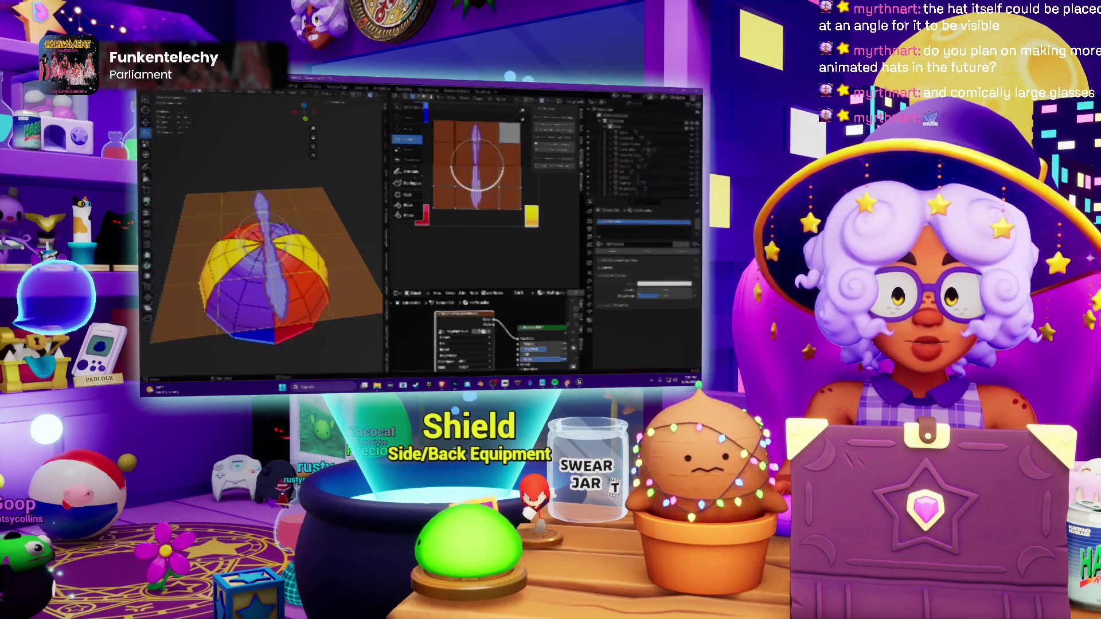
pyautogui.hotkey('alt', 'Tab')
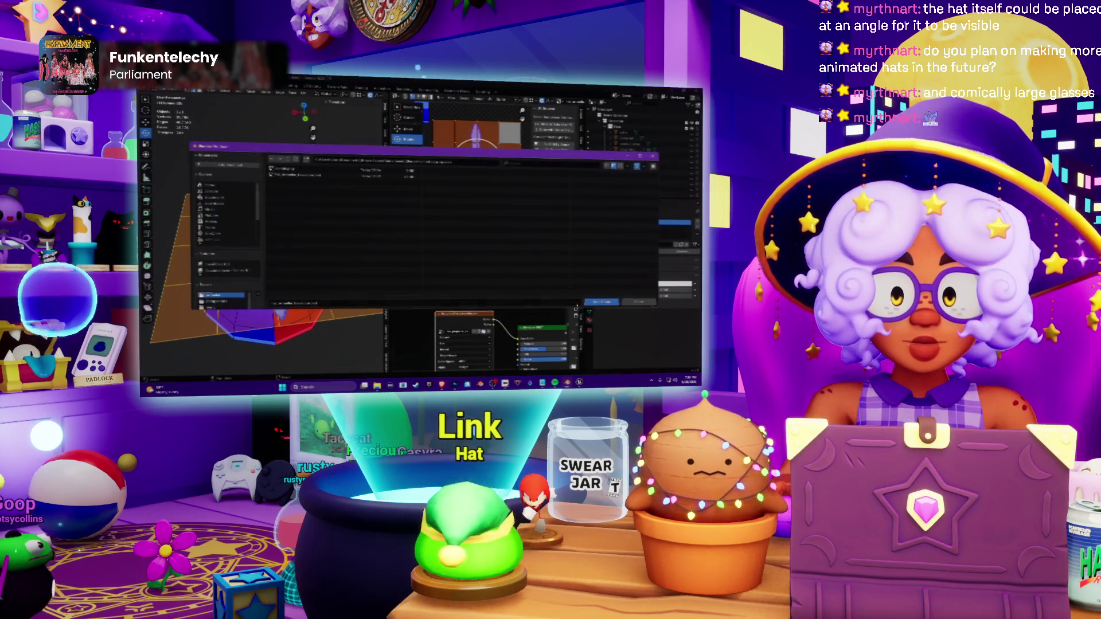
pyautogui.moveTo(258, 258); pyautogui.dragTo(284, 250, button='middle')
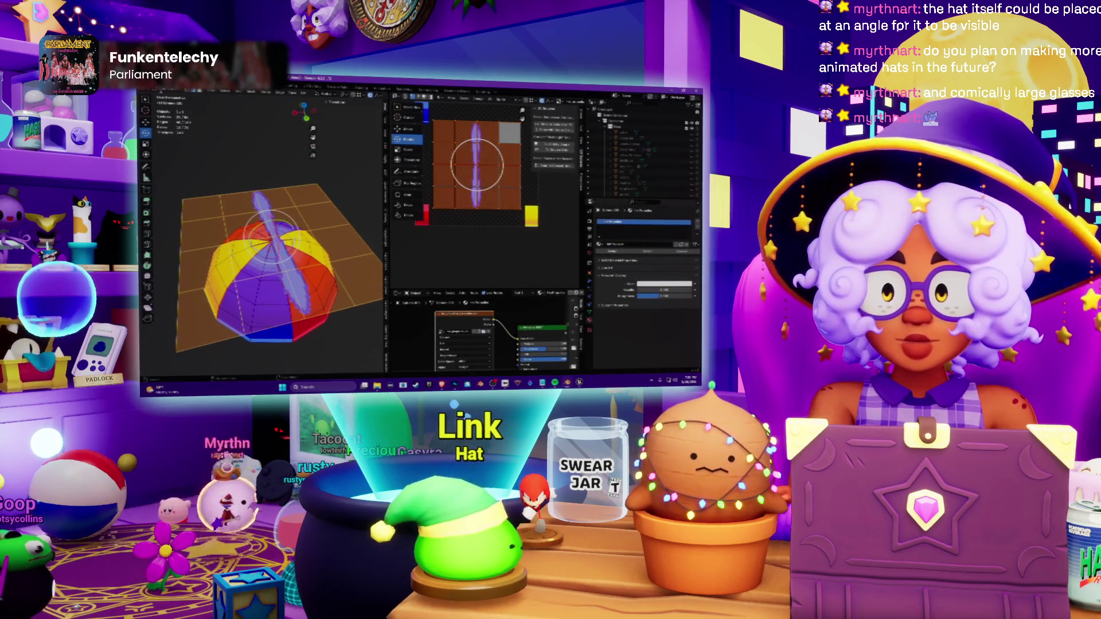
pyautogui.press('Tab')
pyautogui.moveTo(209, 170); pyautogui.dragTo(168, 180, button='middle')
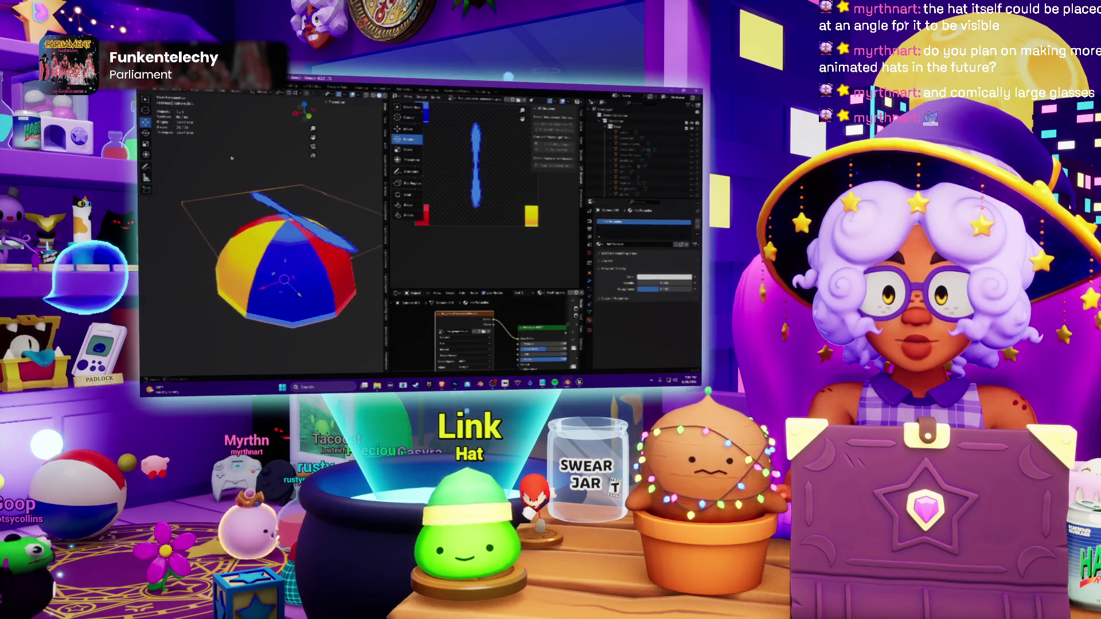
pyautogui.moveTo(224, 251); pyautogui.dragTo(250, 241, button='middle')
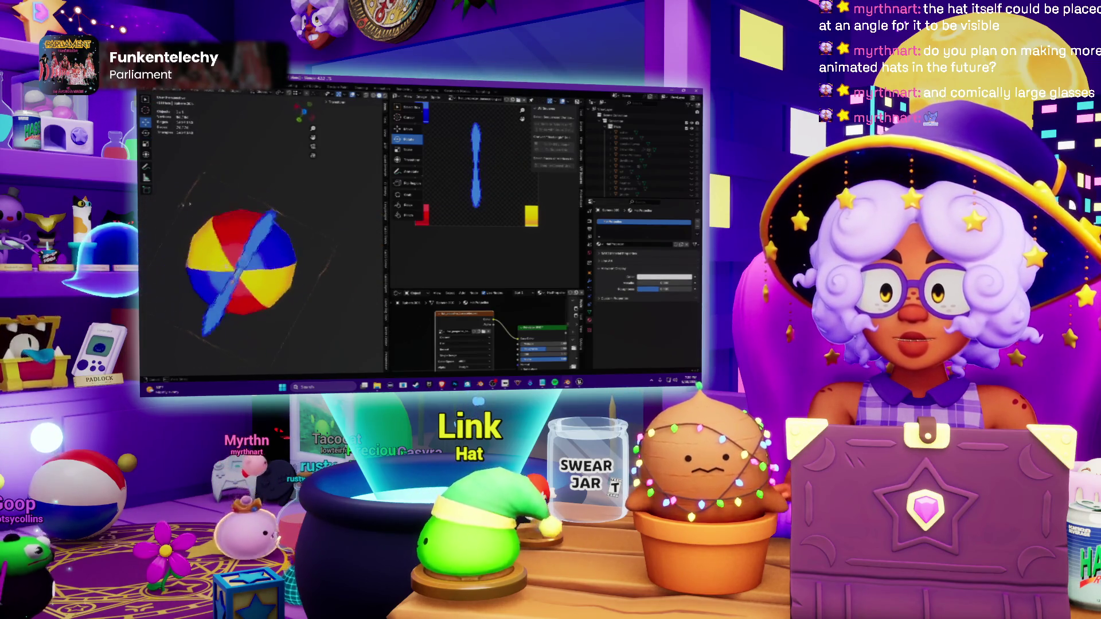
pyautogui.scroll(5, 258, 242)
pyautogui.scroll(3, 258, 241)
pyautogui.scroll(-5, 300, 219)
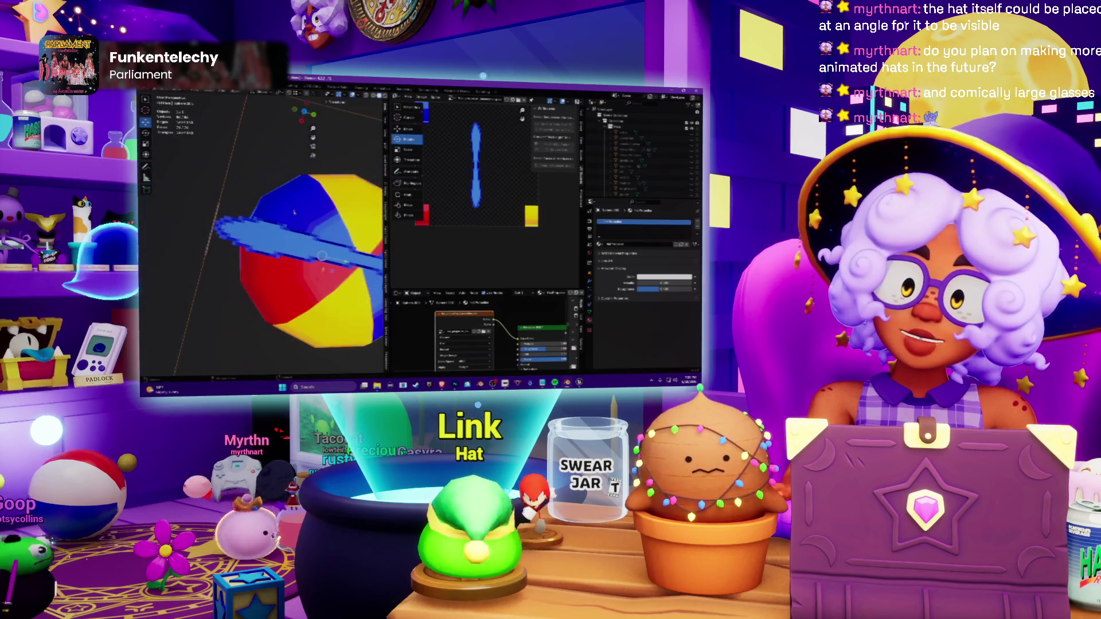
pyautogui.moveTo(300, 218); pyautogui.dragTo(253, 229, button='middle')
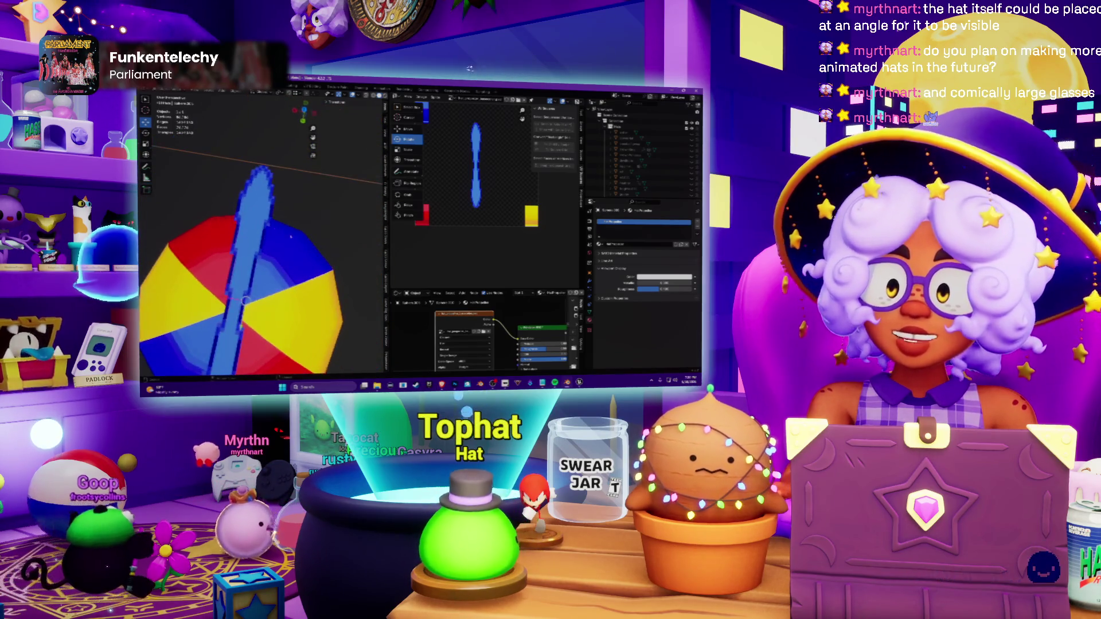
pyautogui.hotkey('alt', 'Tab')
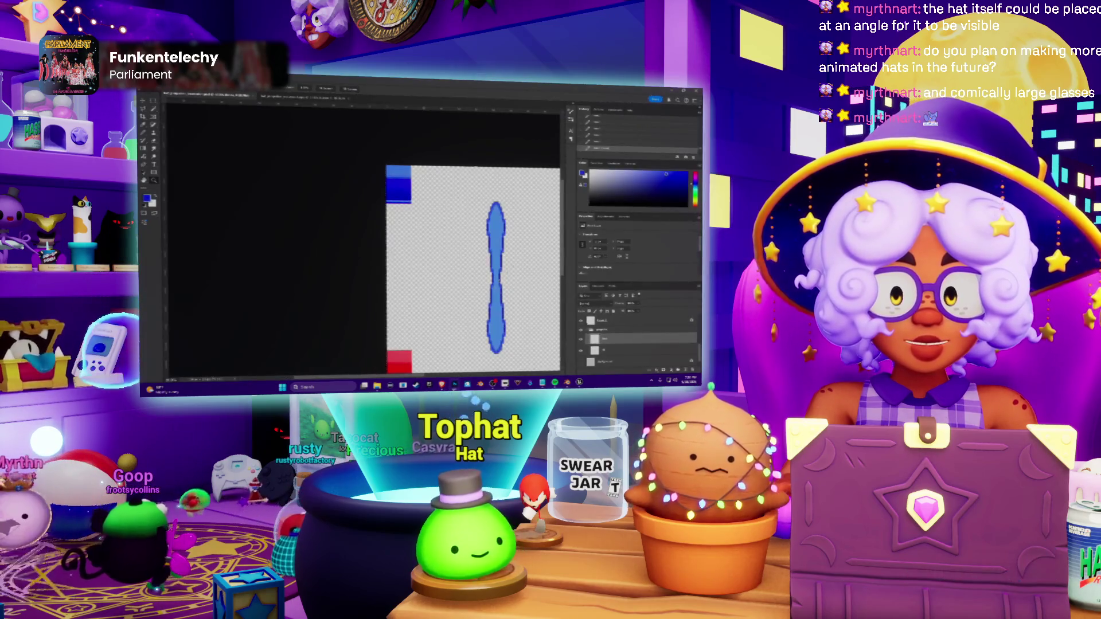
pyautogui.keyDown('alt'); pyautogui.scroll(2, 522, 256); pyautogui.keyUp('alt')
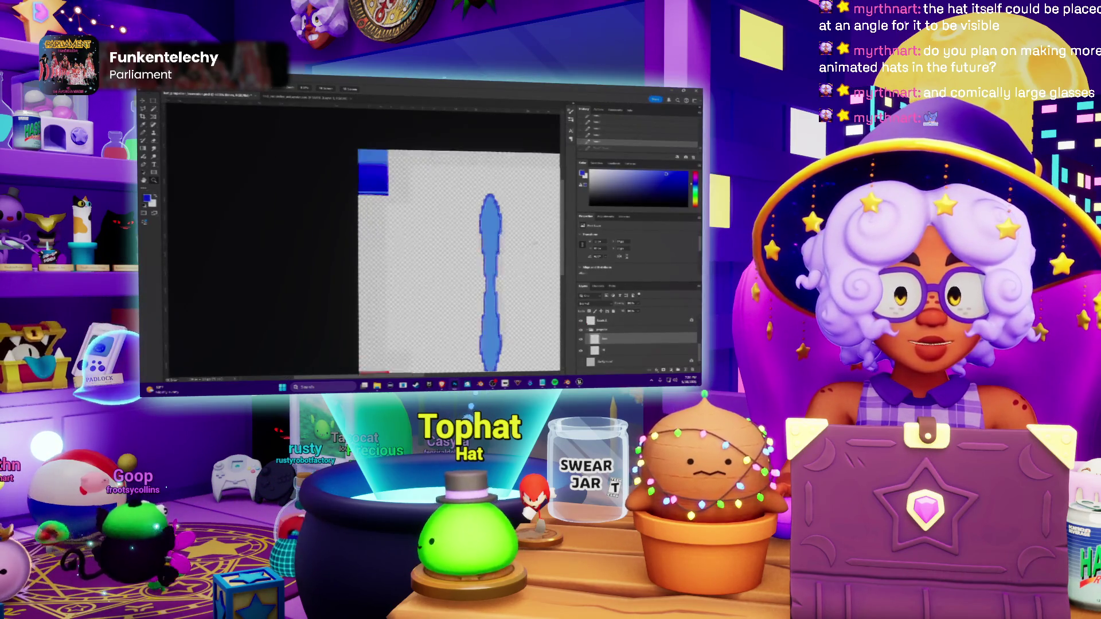
pyautogui.keyDown('alt'); pyautogui.scroll(2, 521, 255); pyautogui.keyUp('alt')
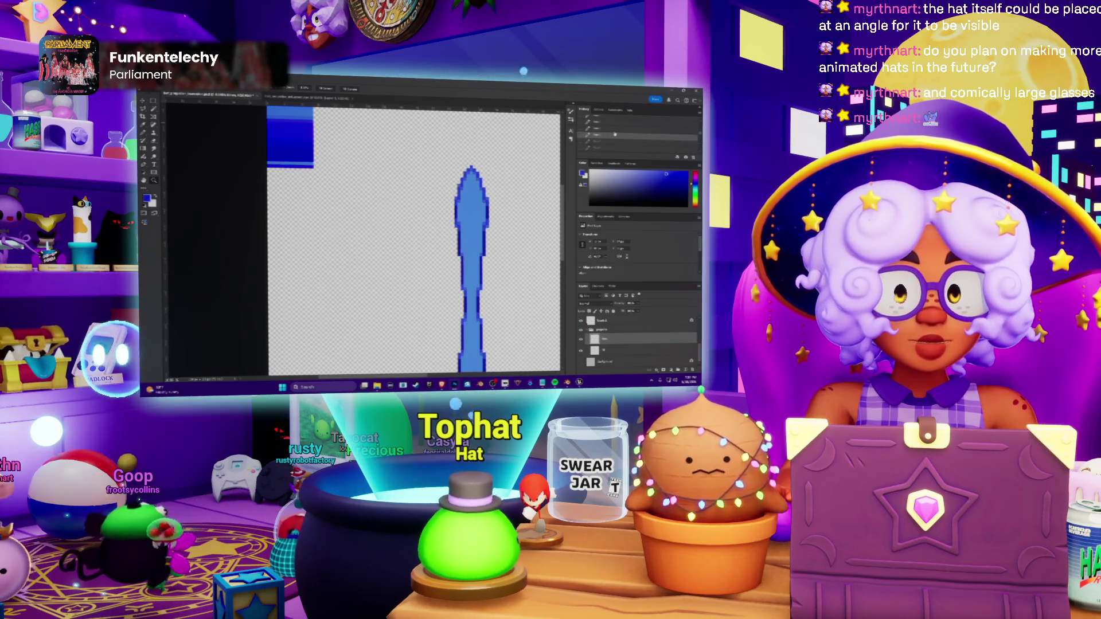
# Step: Step through the History panel to the latest blade state and zoom out to review it
pyautogui.click(613, 128)
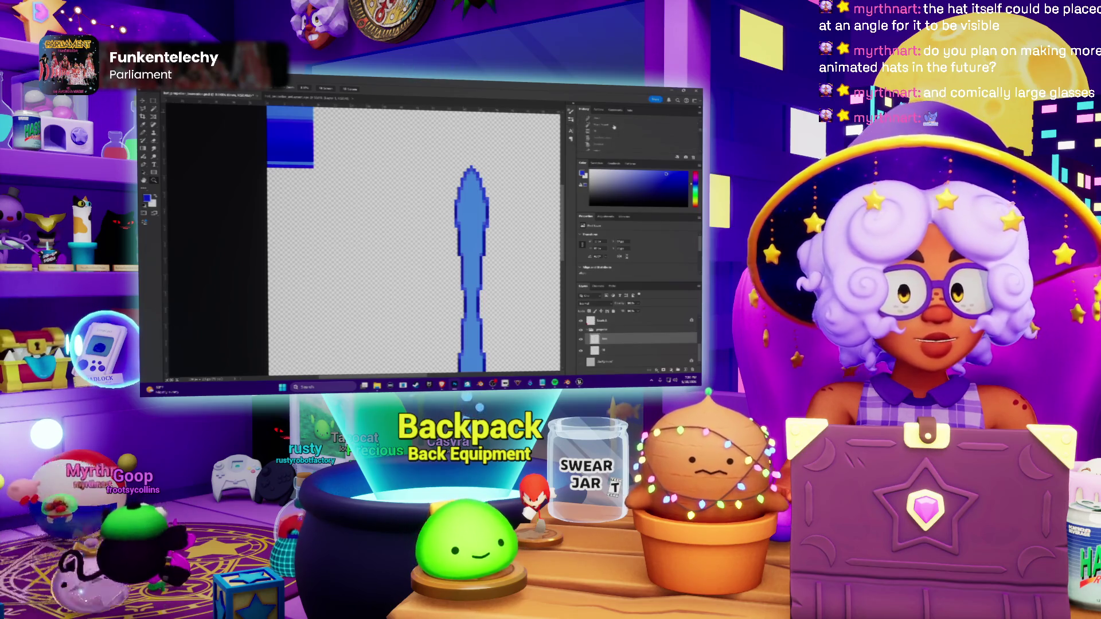
pyautogui.click(612, 137)
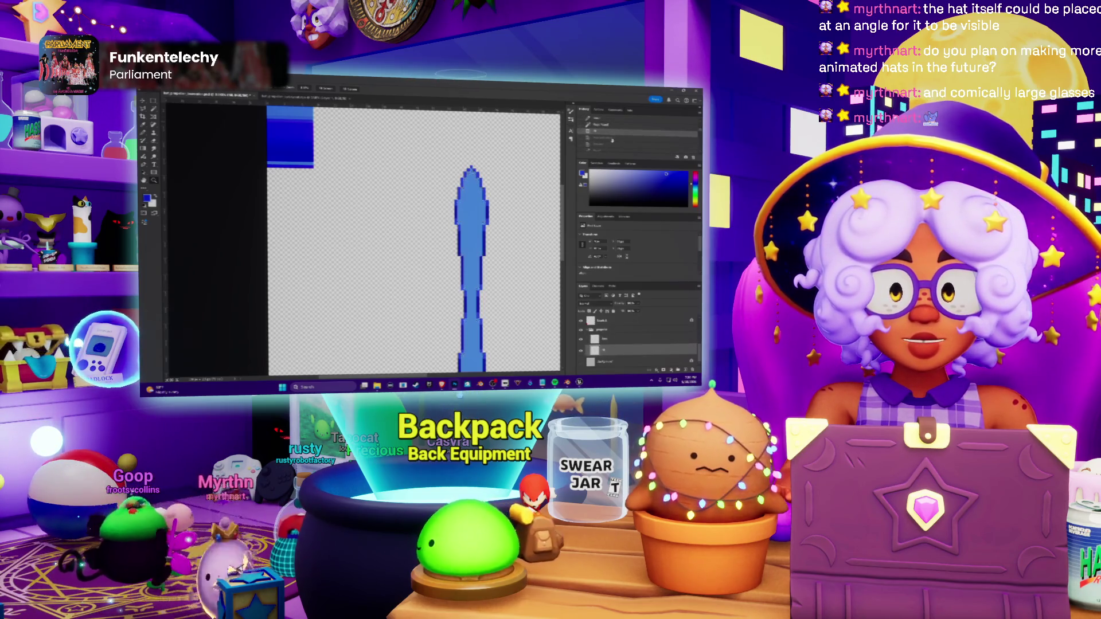
pyautogui.click(611, 142)
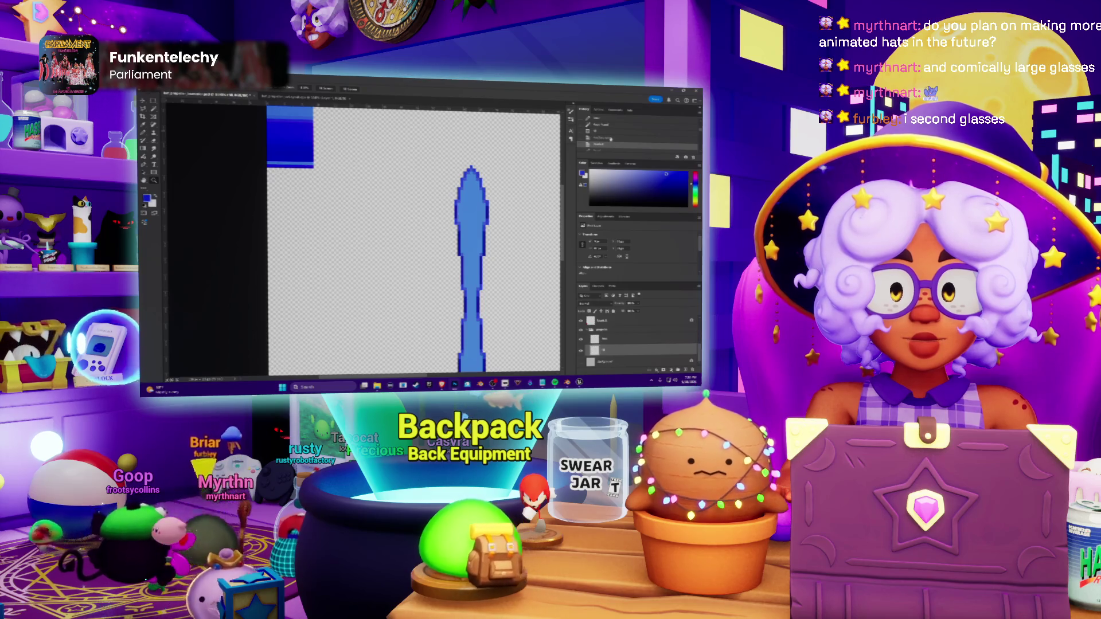
pyautogui.hotkey('ctrl', '-')
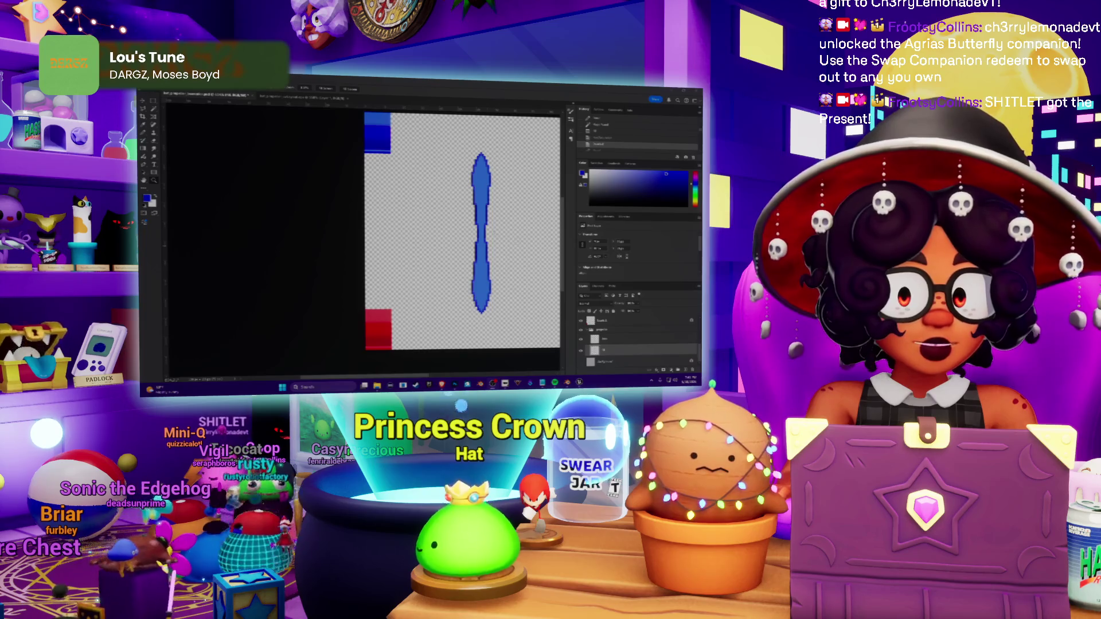
pyautogui.keyDown('alt'); pyautogui.scroll(3, 479, 232); pyautogui.keyUp('alt')
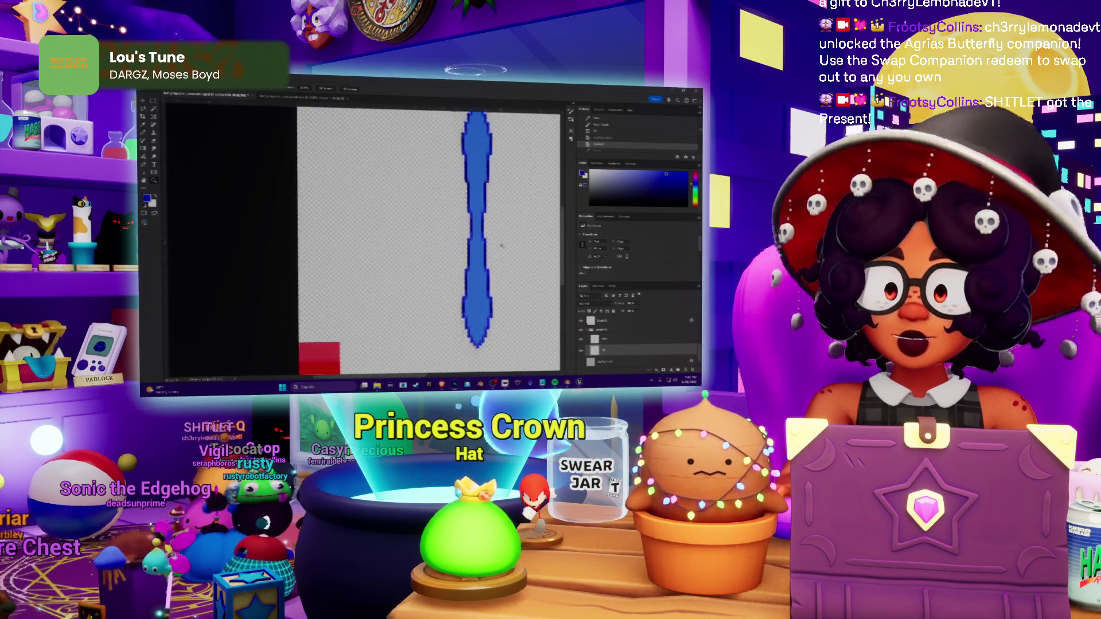
# Step: Pan the canvas to recentre the blade for edge shading
pyautogui.moveTo(502, 247); pyautogui.dragTo(436, 274)
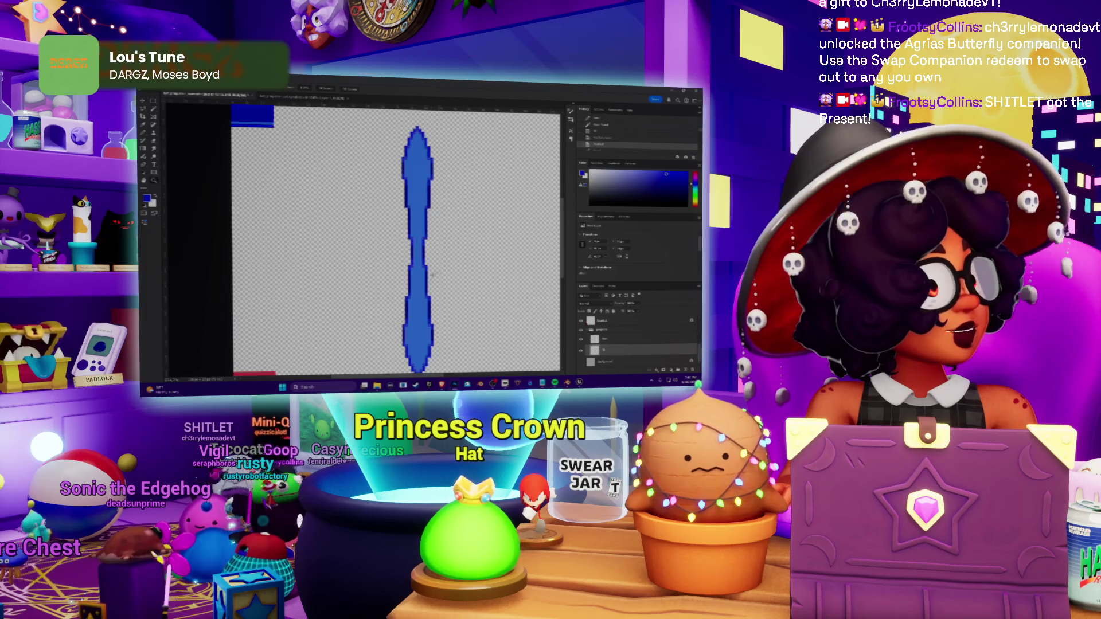
pyautogui.keyDown('alt'); pyautogui.scroll(2, 430, 274); pyautogui.keyUp('alt')
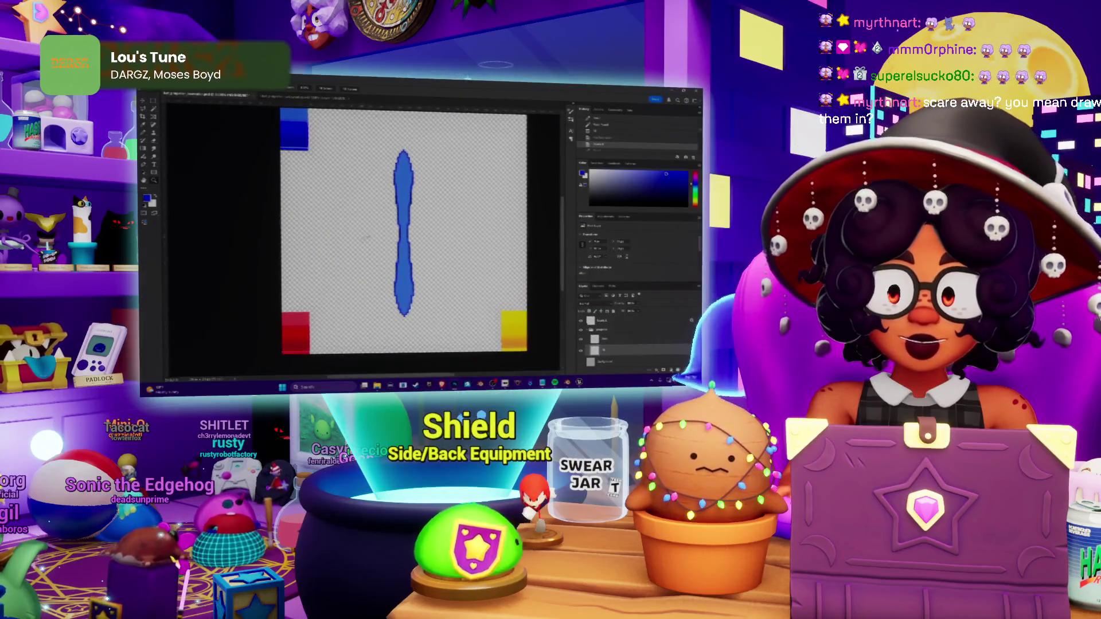
pyautogui.keyDown('alt'); pyautogui.scroll(-2, 426, 215); pyautogui.keyUp('alt')
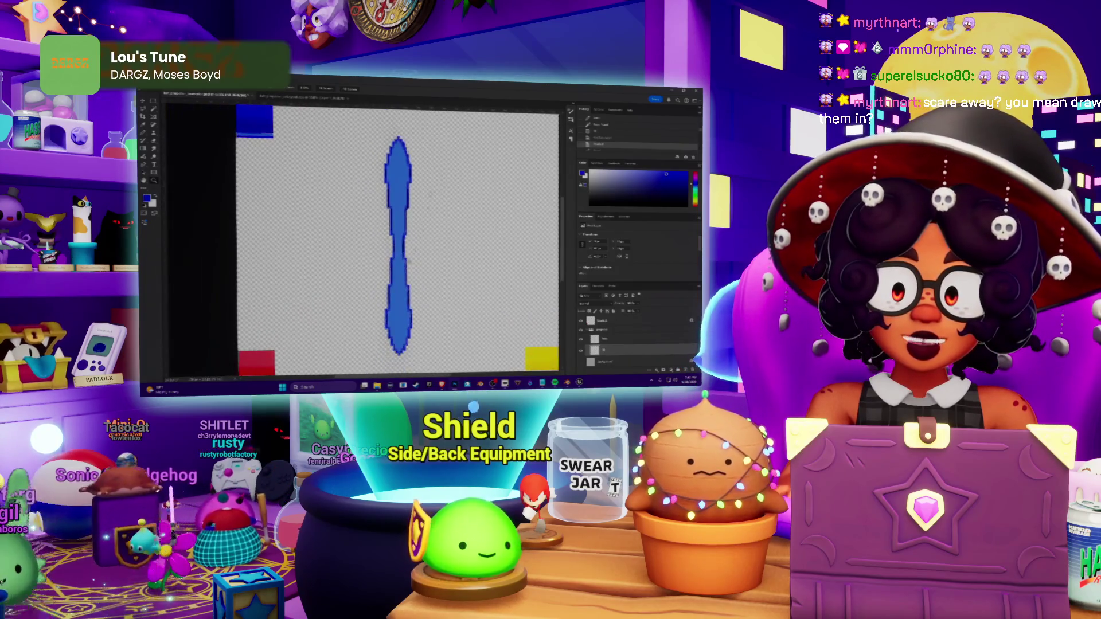
pyautogui.keyDown('alt'); pyautogui.scroll(4, 416, 252); pyautogui.keyUp('alt')
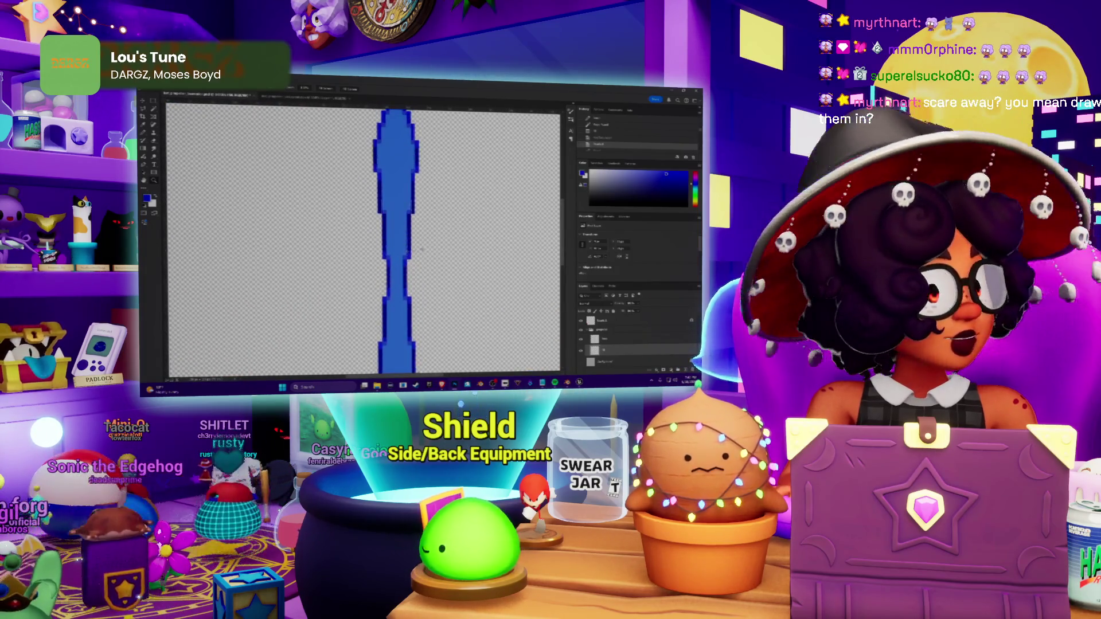
pyautogui.keyDown('alt'); pyautogui.scroll(-2, 405, 250); pyautogui.keyUp('alt')
pyautogui.scroll(-1, 431, 280)
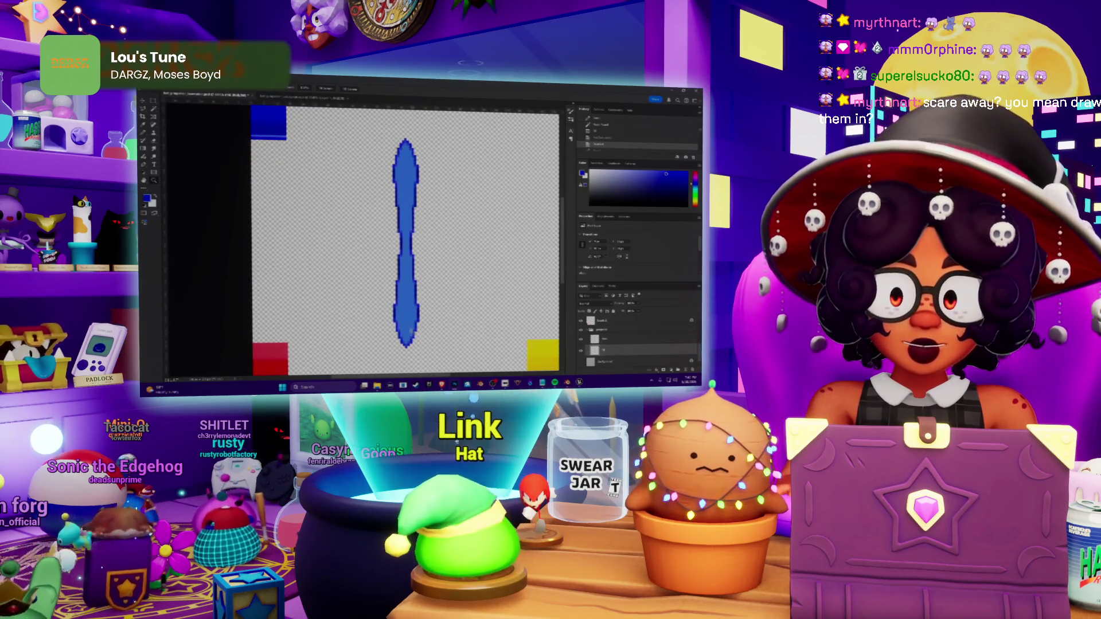
pyautogui.keyDown('alt'); pyautogui.scroll(2, 432, 322); pyautogui.keyUp('alt')
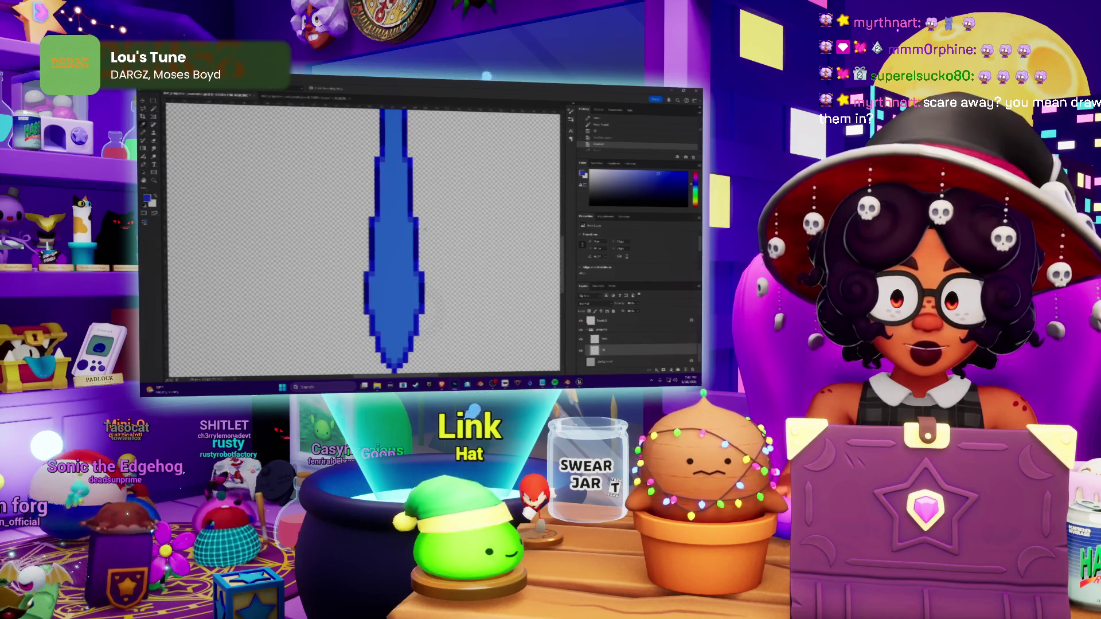
pyautogui.keyDown('alt'); pyautogui.scroll(-1, 405, 249); pyautogui.keyUp('alt')
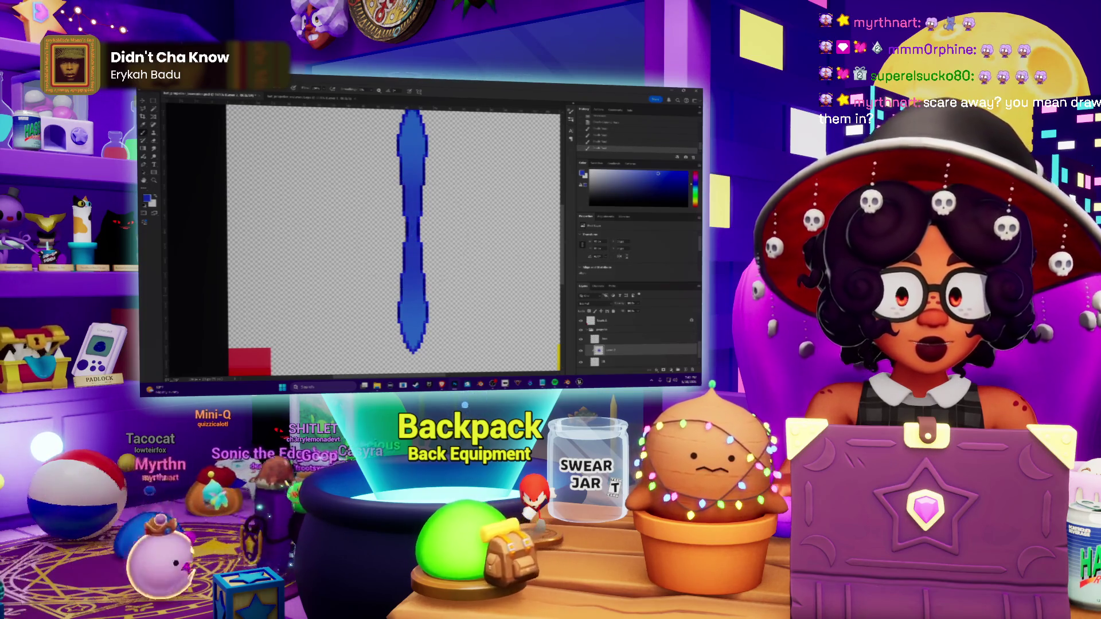
# Step: Bring up the colour picker to choose a light cyan for the highlights
pyautogui.press('F6')
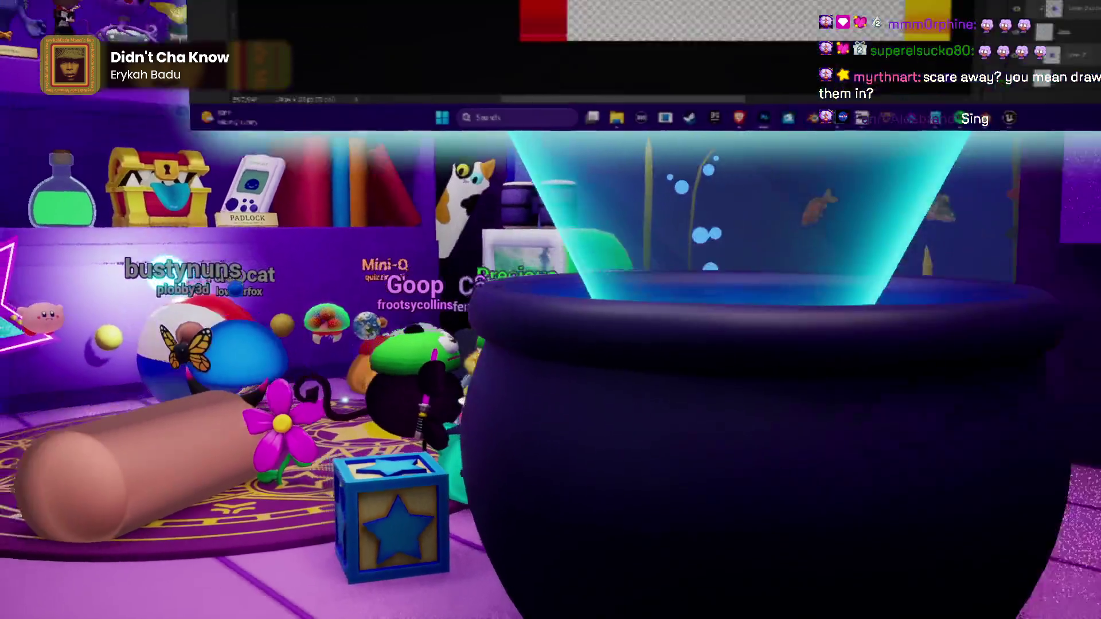
pyautogui.scroll(-2, 490, 203)
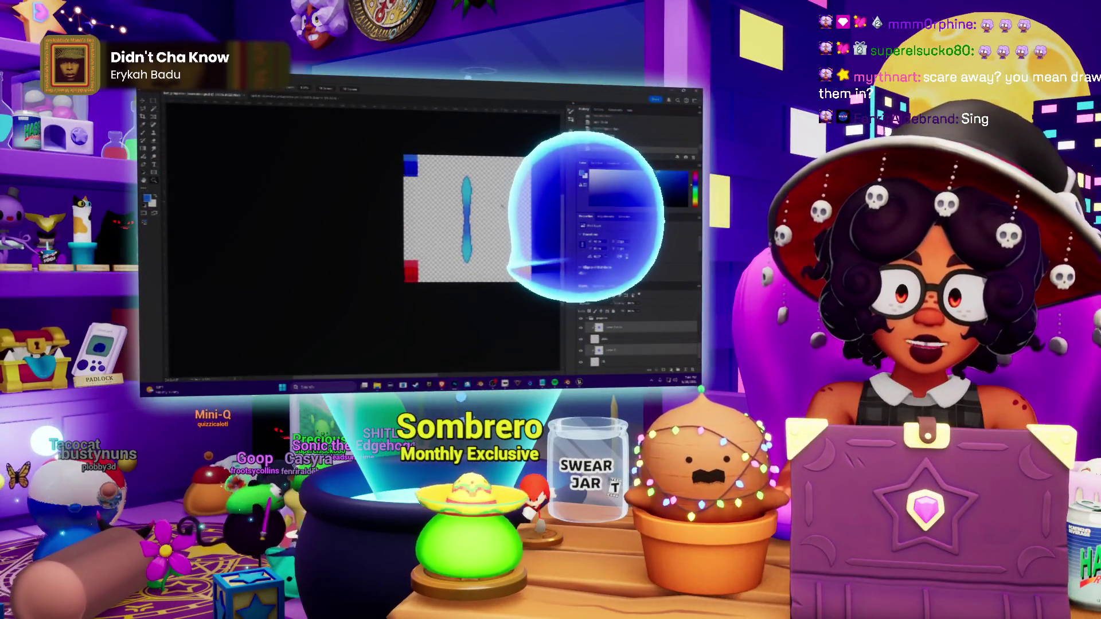
pyautogui.scroll(2, 496, 212)
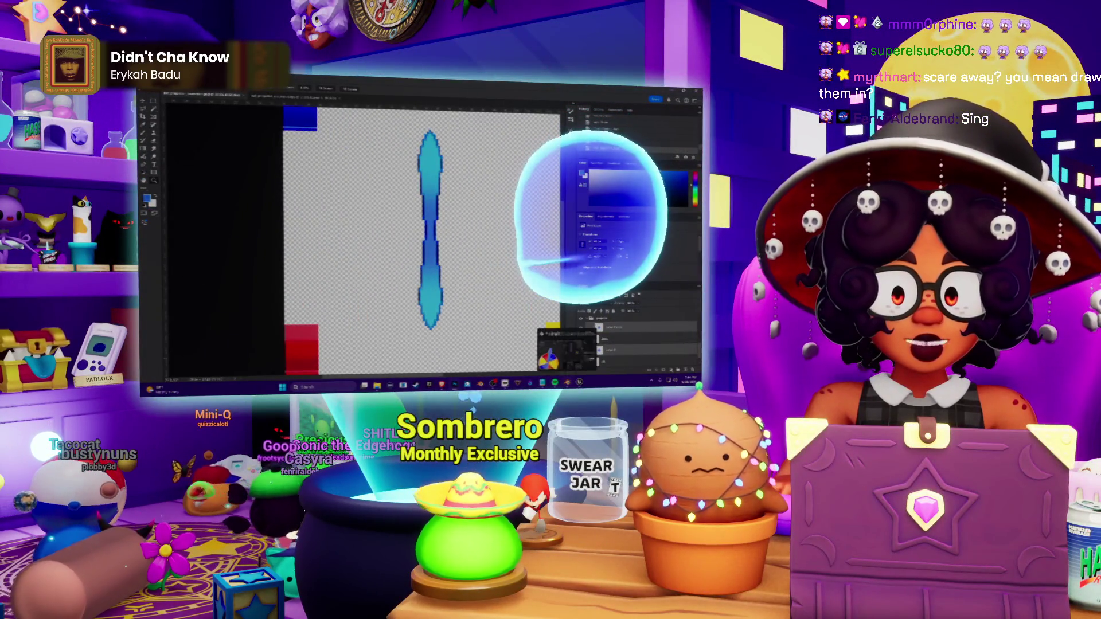
# Step: Switch to Blender and orbit to view the hat from the side
pyautogui.hotkey('alt', 'Tab')
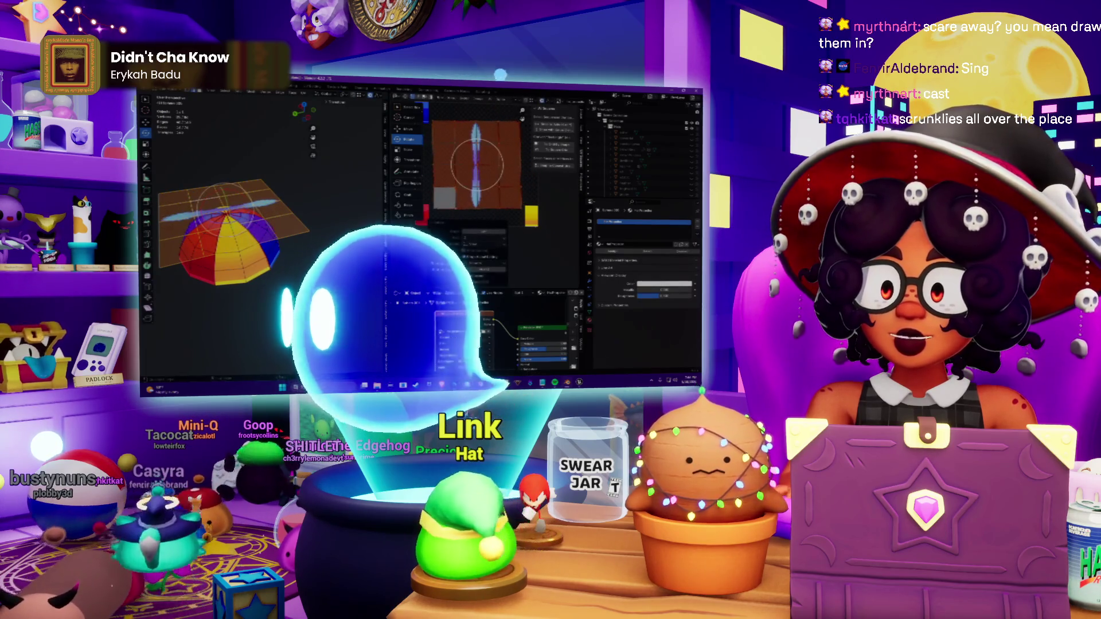
pyautogui.moveTo(223, 233)
pyautogui.mouseDown(button='middle')
pyautogui.moveTo(236, 202)
pyautogui.moveTo(250, 202)
pyautogui.moveTo(241, 185)
pyautogui.moveTo(232, 194)
pyautogui.moveTo(249, 173)
pyautogui.mouseUp(button='middle')
pyautogui.scroll(2, 245, 158)
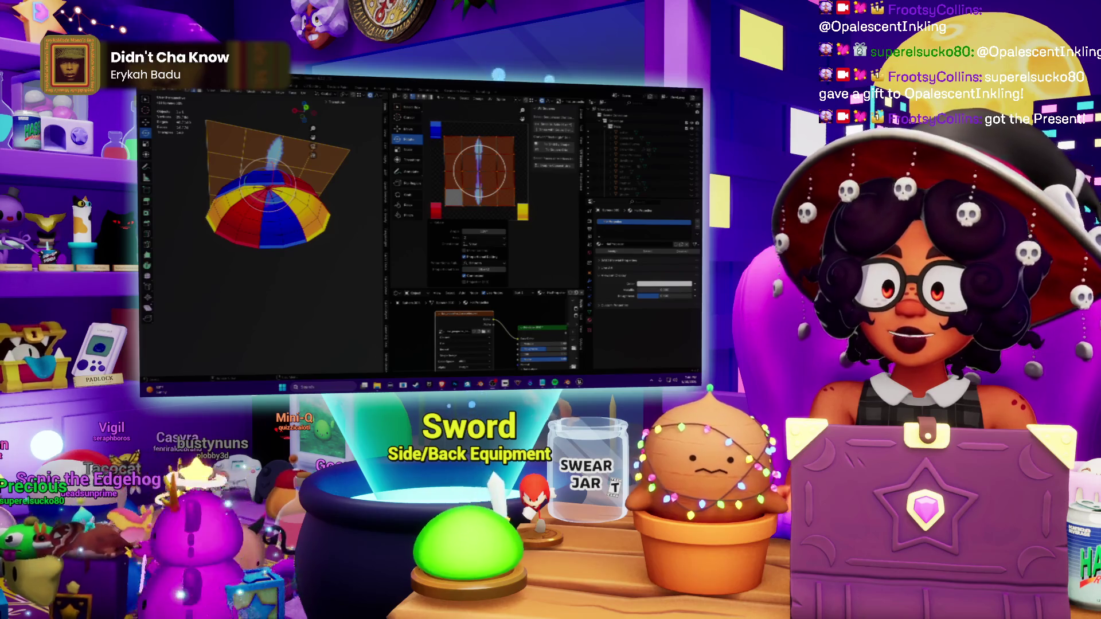
# Step: Reposition the propeller texture in the UV/image view while orbiting the dome to check the blades
pyautogui.moveTo(275, 224); pyautogui.dragTo(276, 198, button='middle')
pyautogui.scroll(2, 266, 233)
pyautogui.scroll(1, 267, 232)
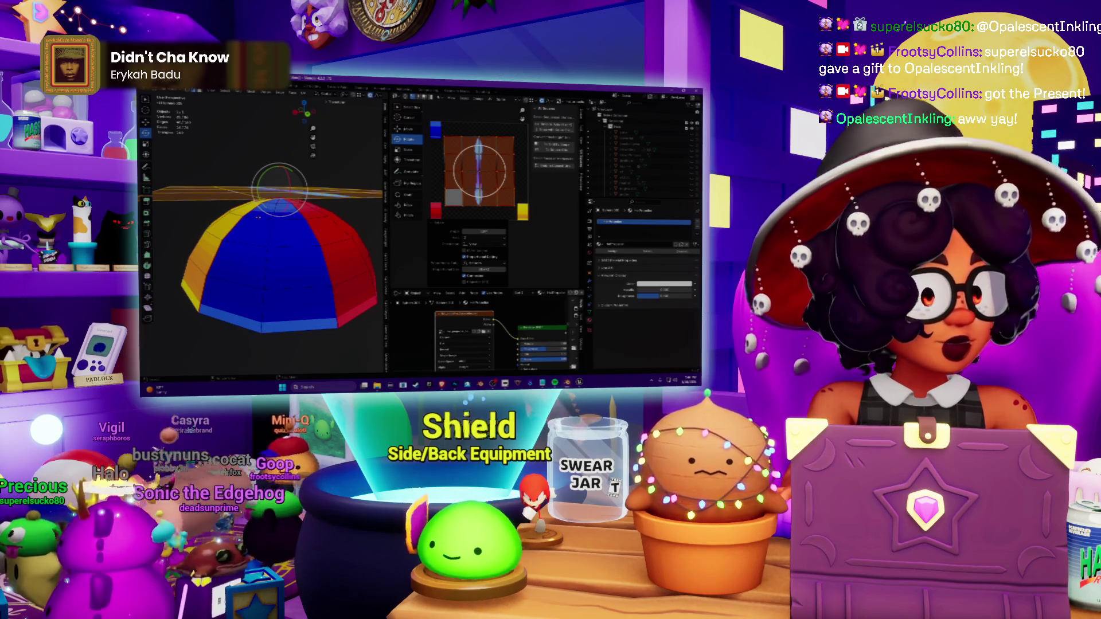
pyautogui.moveTo(262, 224)
pyautogui.mouseDown(button='middle')
pyautogui.moveTo(262, 275)
pyautogui.moveTo(267, 215)
pyautogui.mouseUp(button='middle')
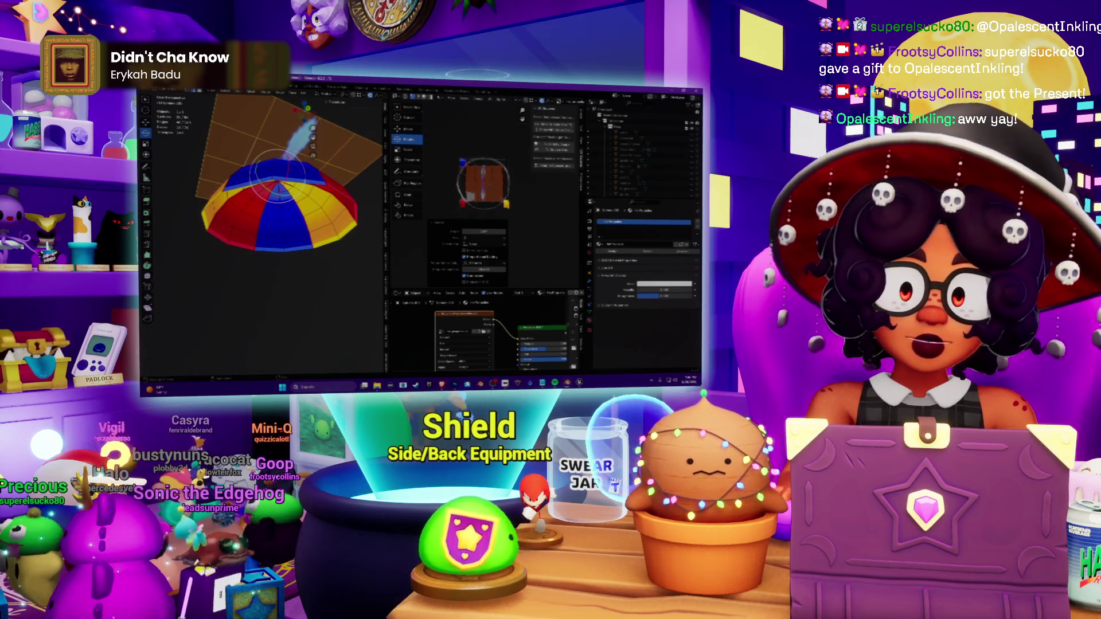
pyautogui.moveTo(477, 167); pyautogui.dragTo(503, 146, button='middle')
pyautogui.moveTo(267, 215)
pyautogui.mouseDown(button='middle')
pyautogui.moveTo(267, 232)
pyautogui.moveTo(268, 172)
pyautogui.moveTo(250, 138)
pyautogui.mouseUp(button='middle')
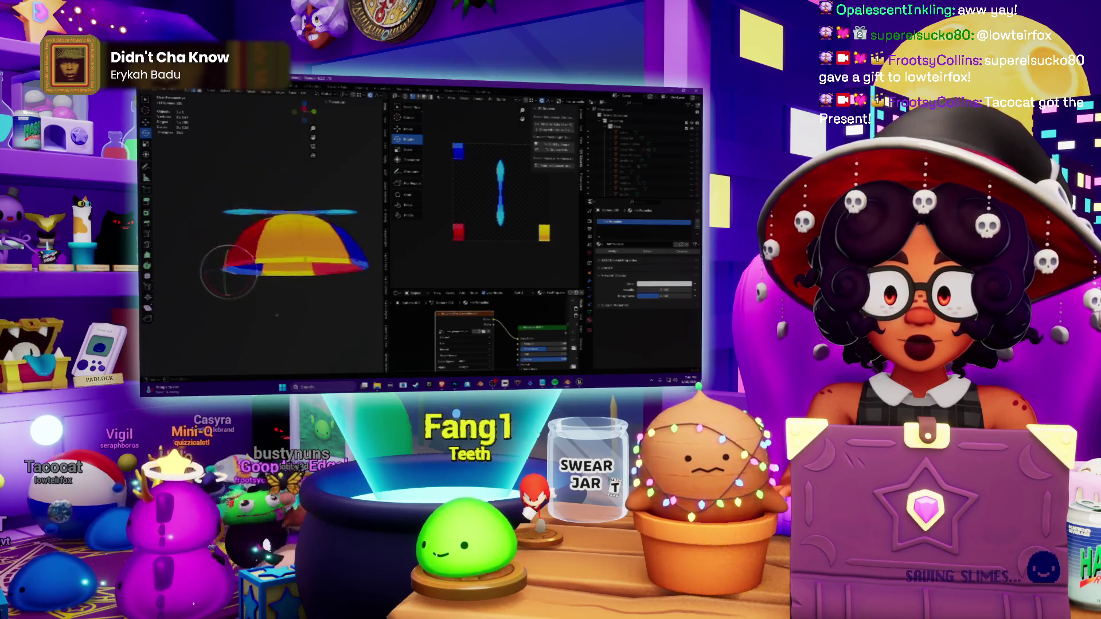
pyautogui.moveTo(268, 317); pyautogui.dragTo(217, 303, button='middle')
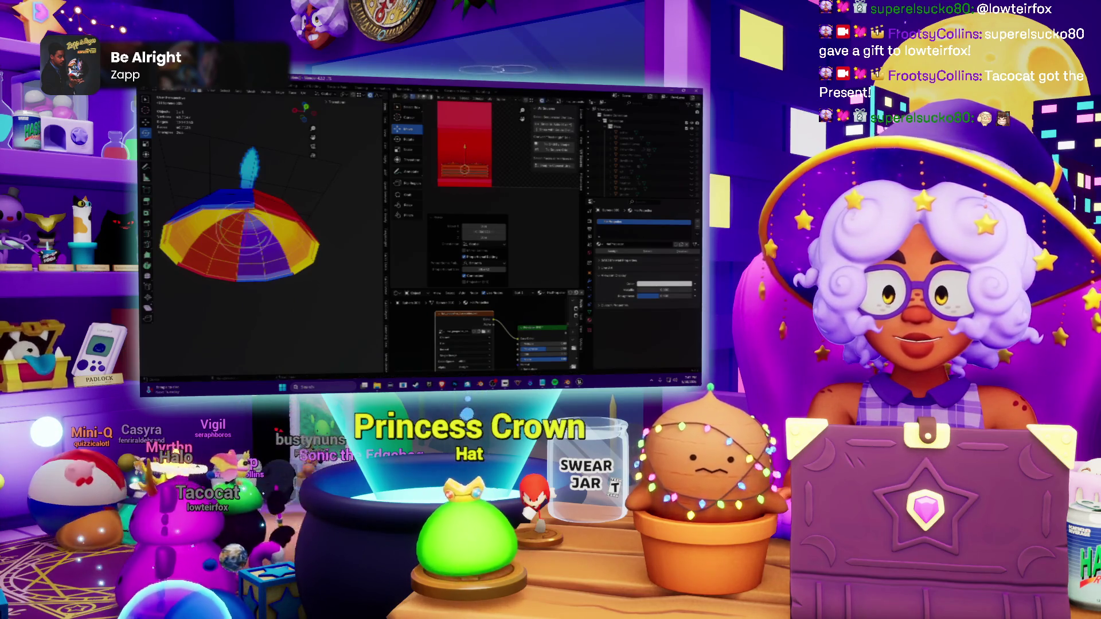
# Step: Leave Edit Mode and orbit the finished beanie to inspect it from new angles
pyautogui.press('Tab')
pyautogui.moveTo(288, 241); pyautogui.dragTo(250, 219, button='middle')
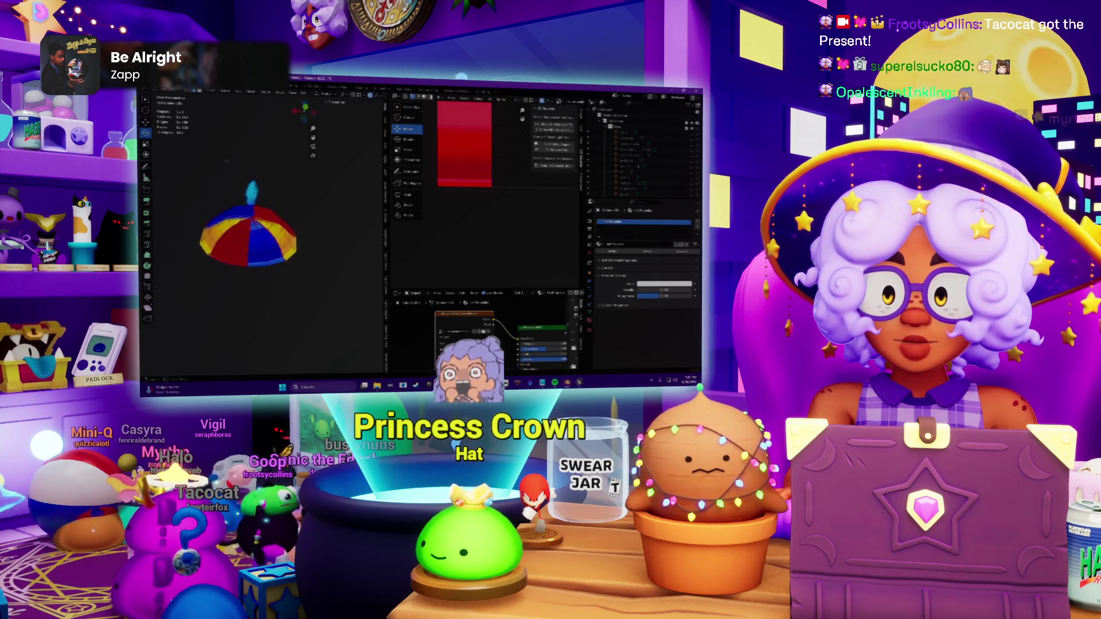
pyautogui.scroll(3, 283, 159)
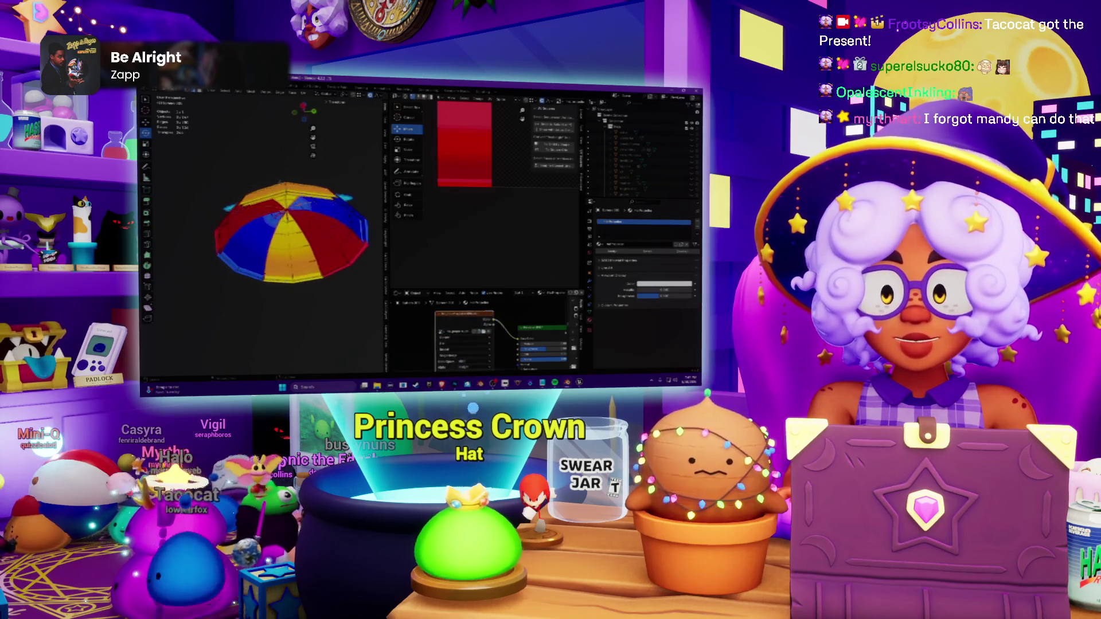
pyautogui.moveTo(284, 233); pyautogui.dragTo(250, 227, button='middle')
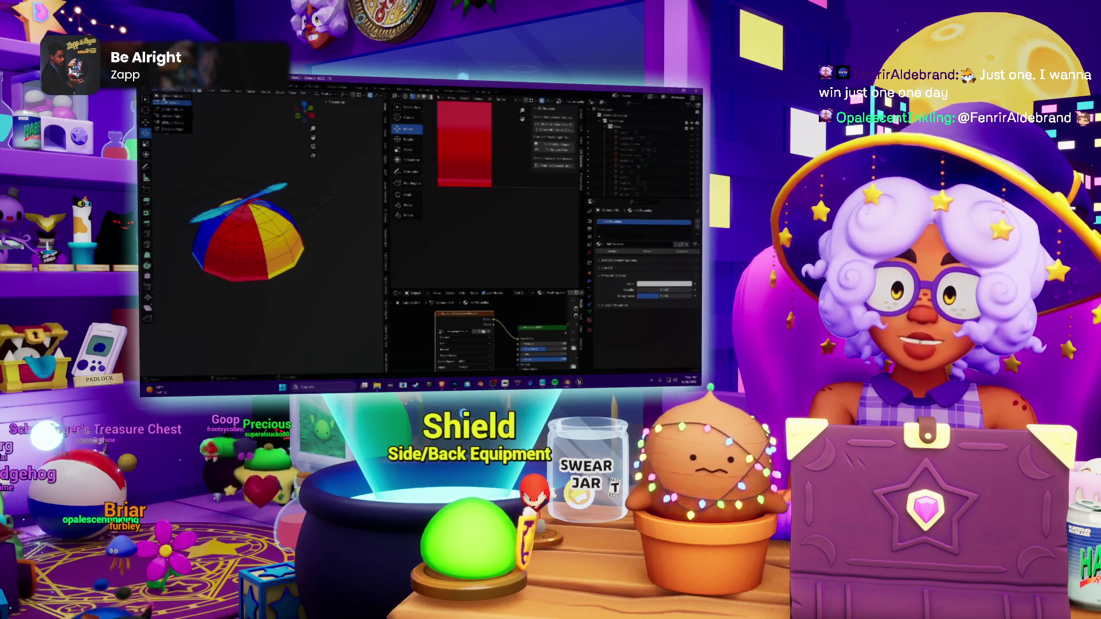
# Step: Select the propeller hat model in the viewport
pyautogui.click(250, 250)
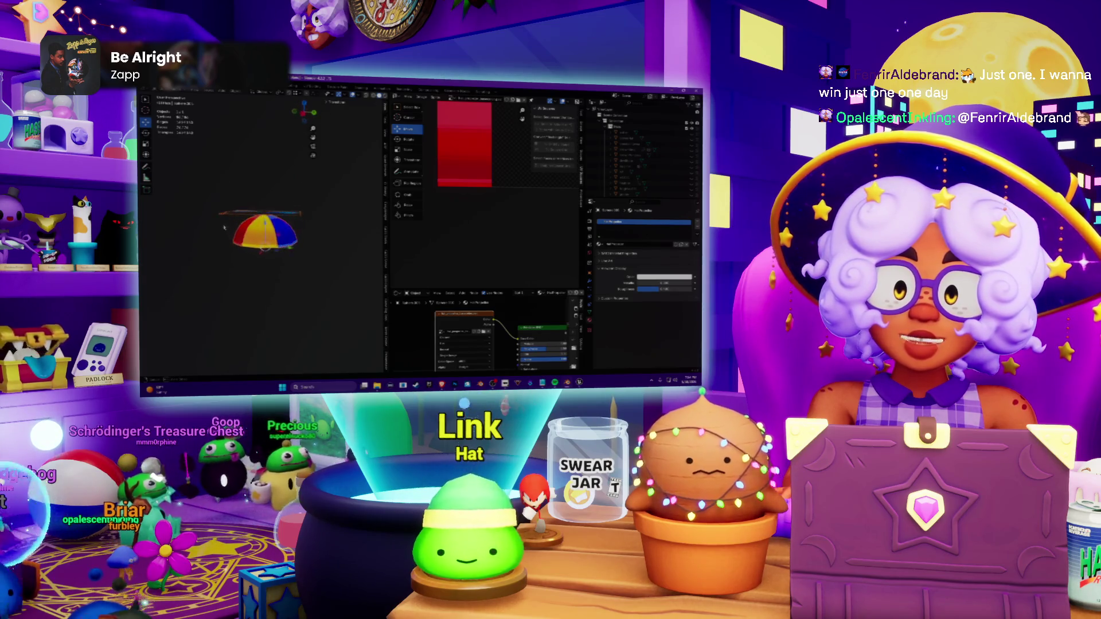
# Step: Orbit the hat from above and the side, cancel the Shift+A menu, and switch to the browser image results
pyautogui.moveTo(258, 232)
pyautogui.mouseDown(button='middle')
pyautogui.moveTo(275, 215)
pyautogui.moveTo(283, 250)
pyautogui.mouseUp(button='middle')
pyautogui.moveTo(219, 215); pyautogui.dragTo(241, 216, button='middle')
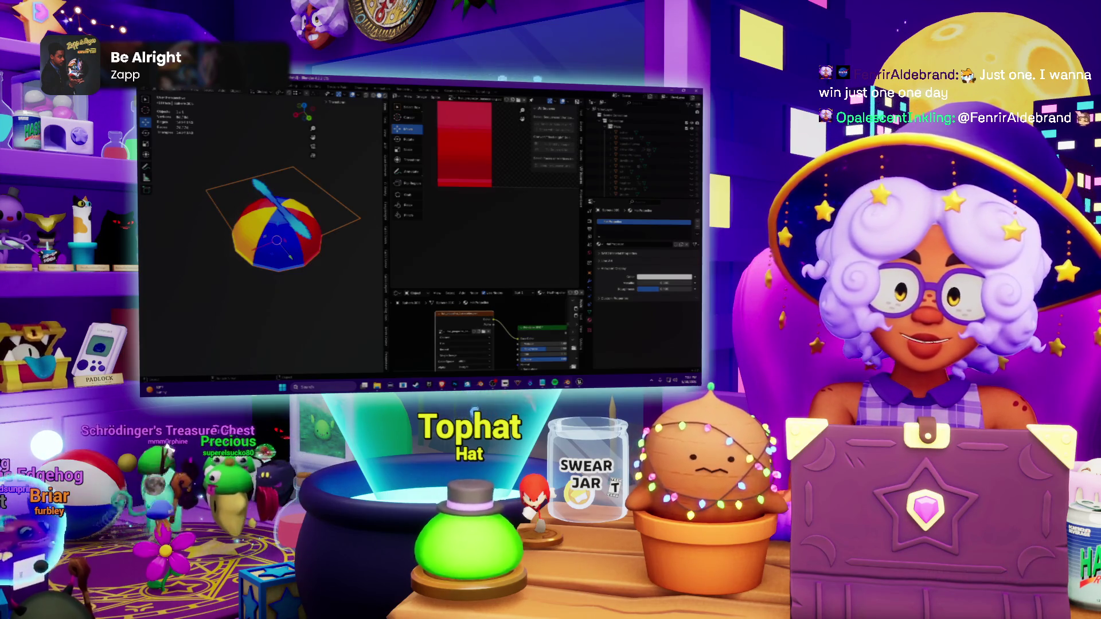
pyautogui.hotkey('shift', 'a')
pyautogui.press('Escape')
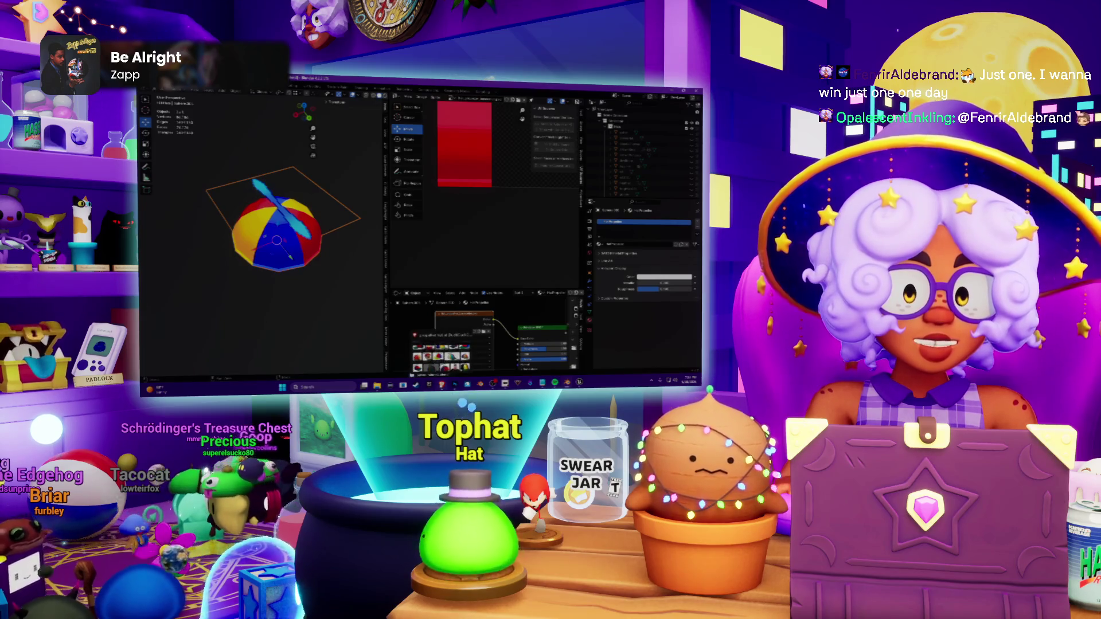
pyautogui.hotkey('alt', 'Tab')
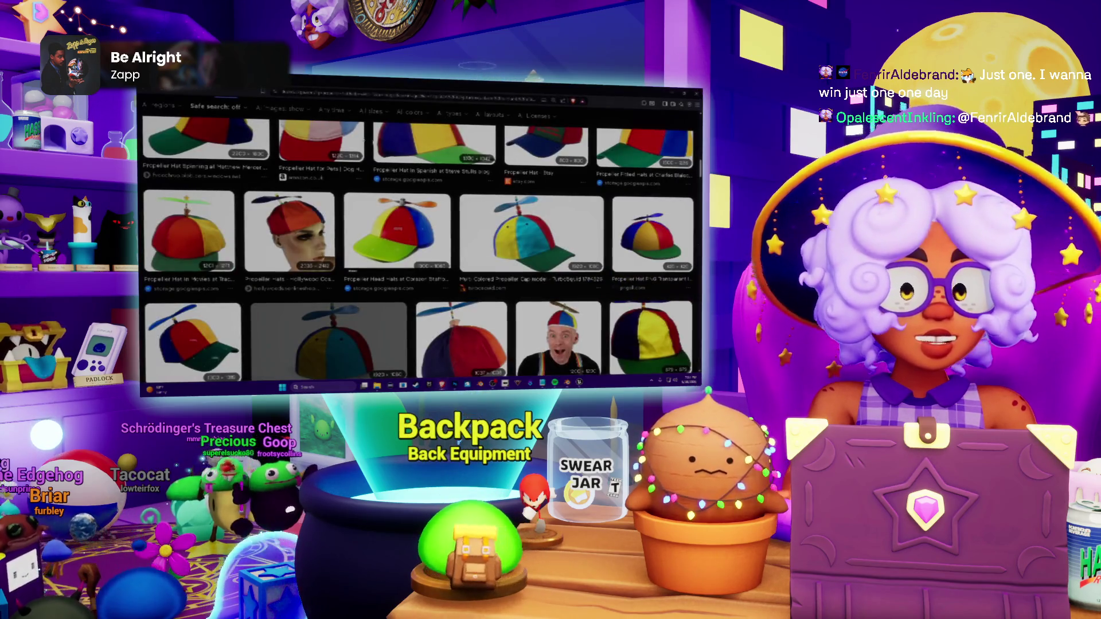
pyautogui.write('sn')
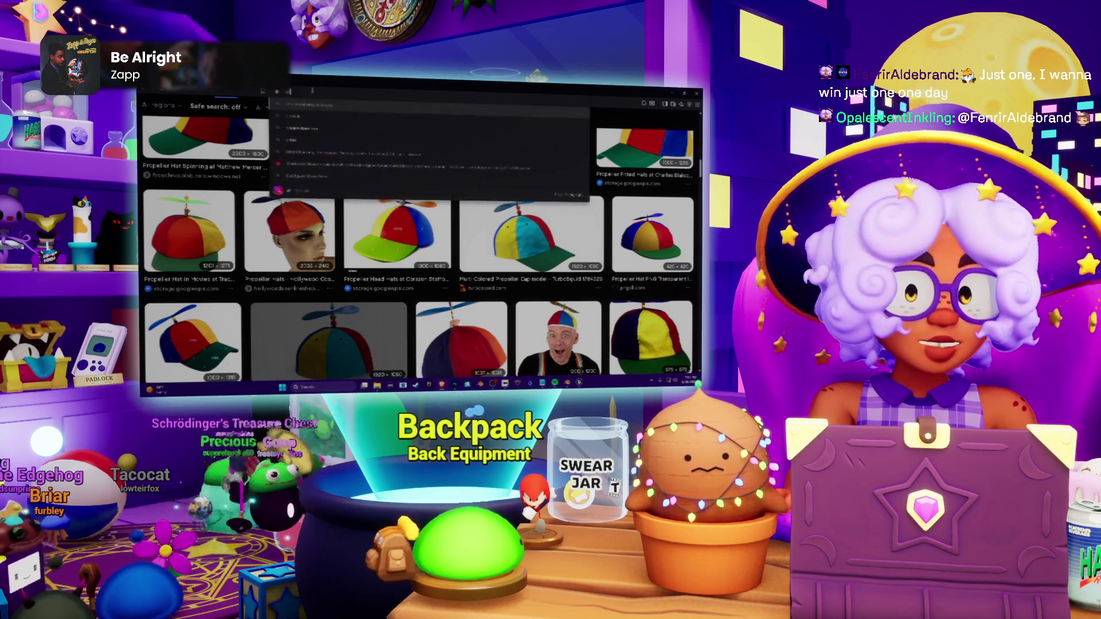
pyautogui.write('let')
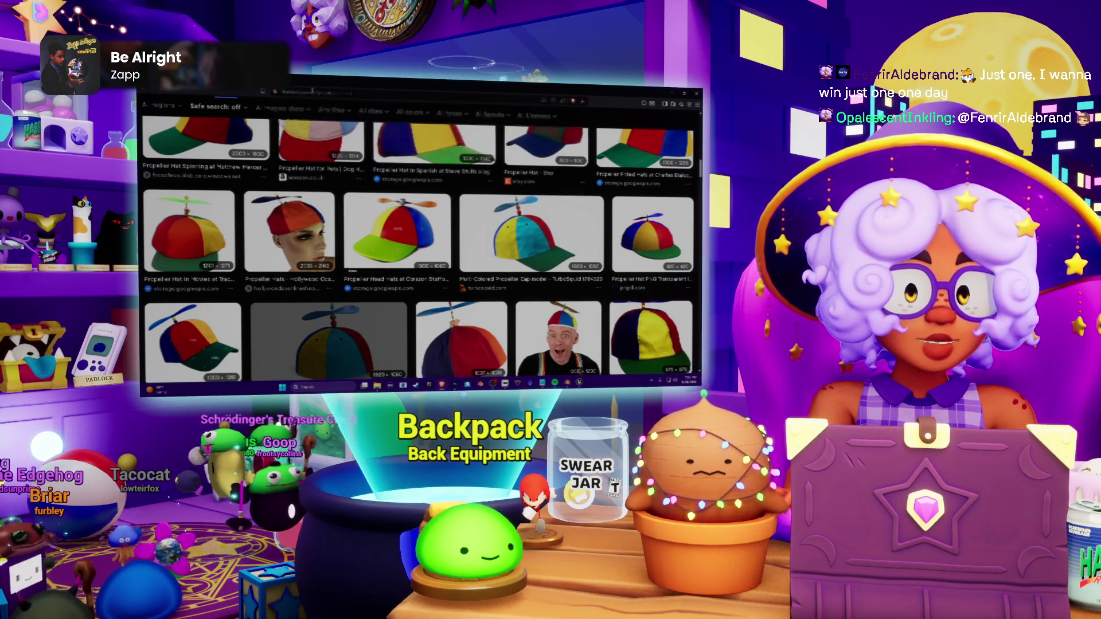
# Step: Run the Google Images search for circlets
pyautogui.press('Return')
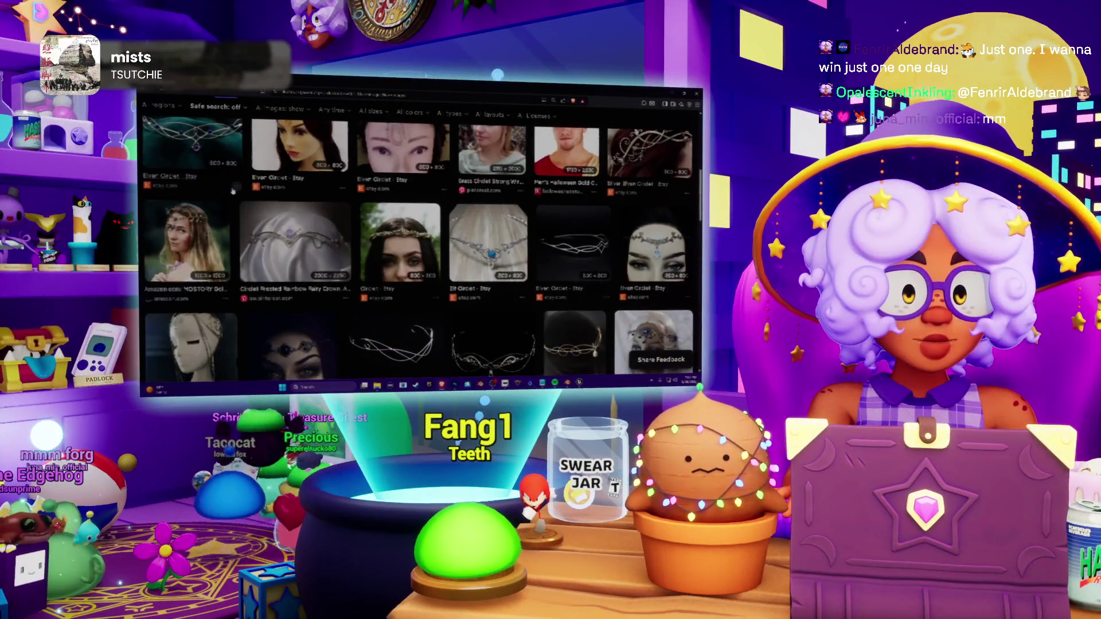
pyautogui.scroll(-5, 233, 190)
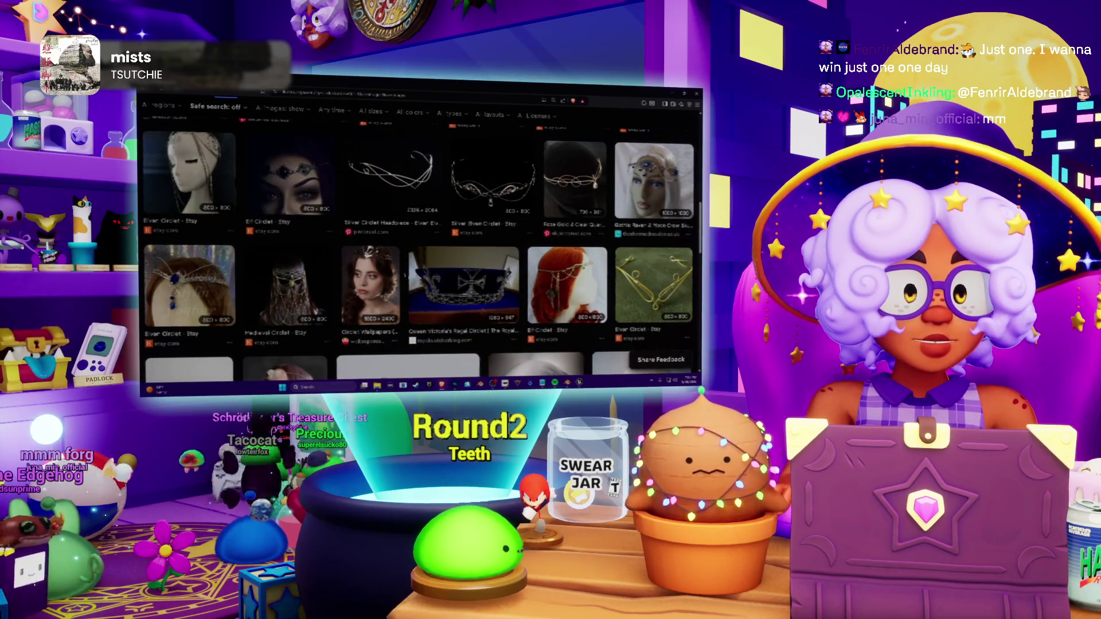
pyautogui.scroll(-5, 422, 249)
pyautogui.scroll(-5, 422, 249)
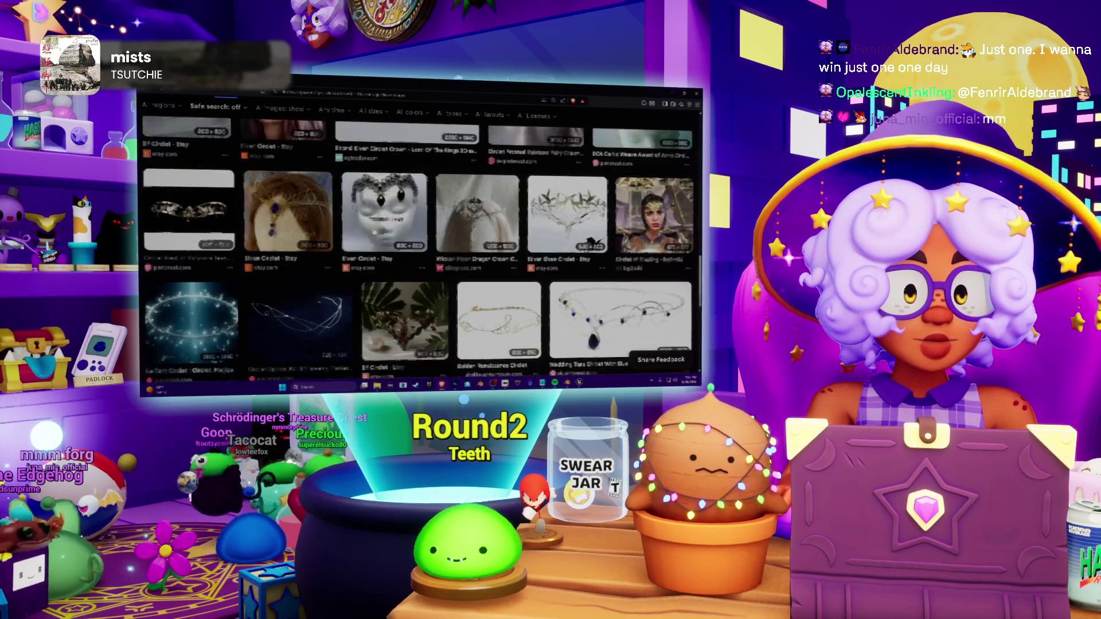
pyautogui.scroll(-2, 372, 231)
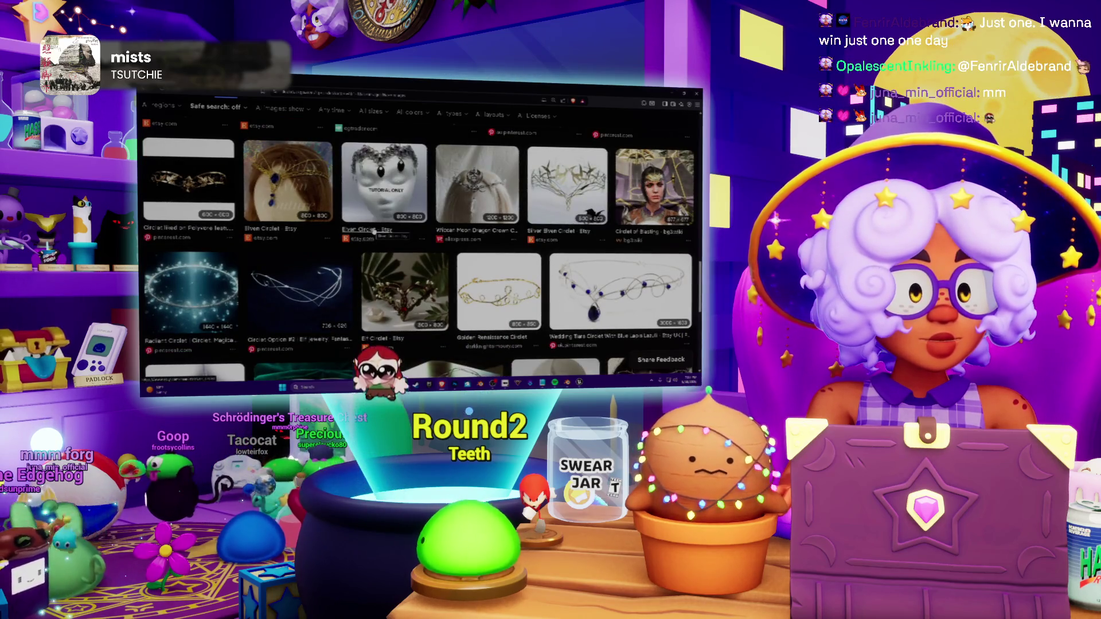
pyautogui.scroll(-3, 375, 232)
pyautogui.scroll(-2, 375, 232)
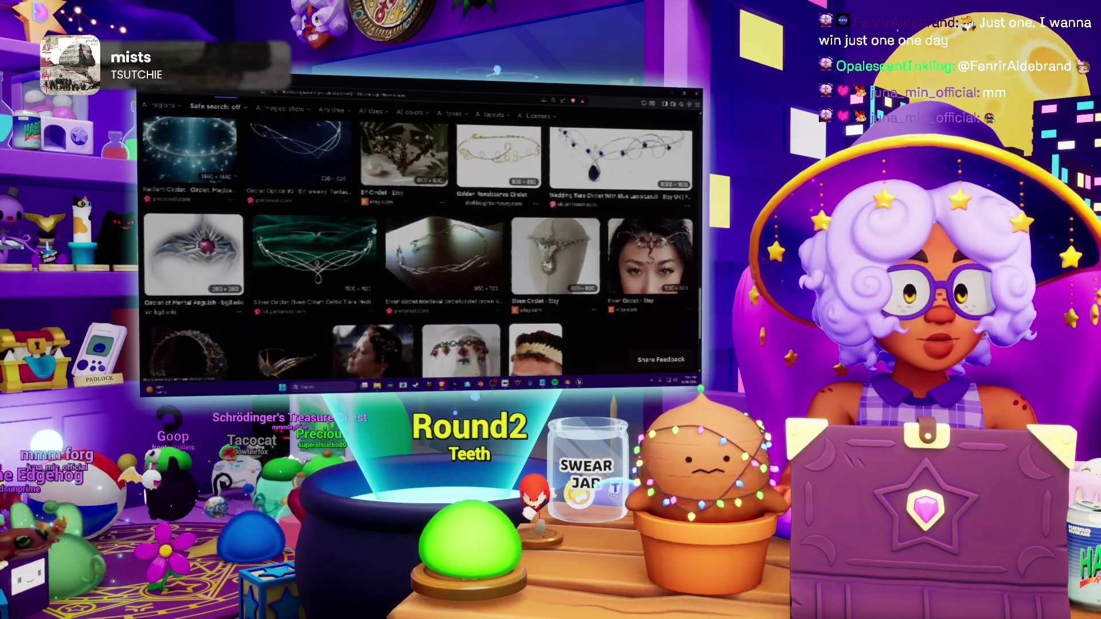
pyautogui.scroll(-2, 374, 232)
pyautogui.scroll(-2, 373, 230)
pyautogui.scroll(-2, 373, 229)
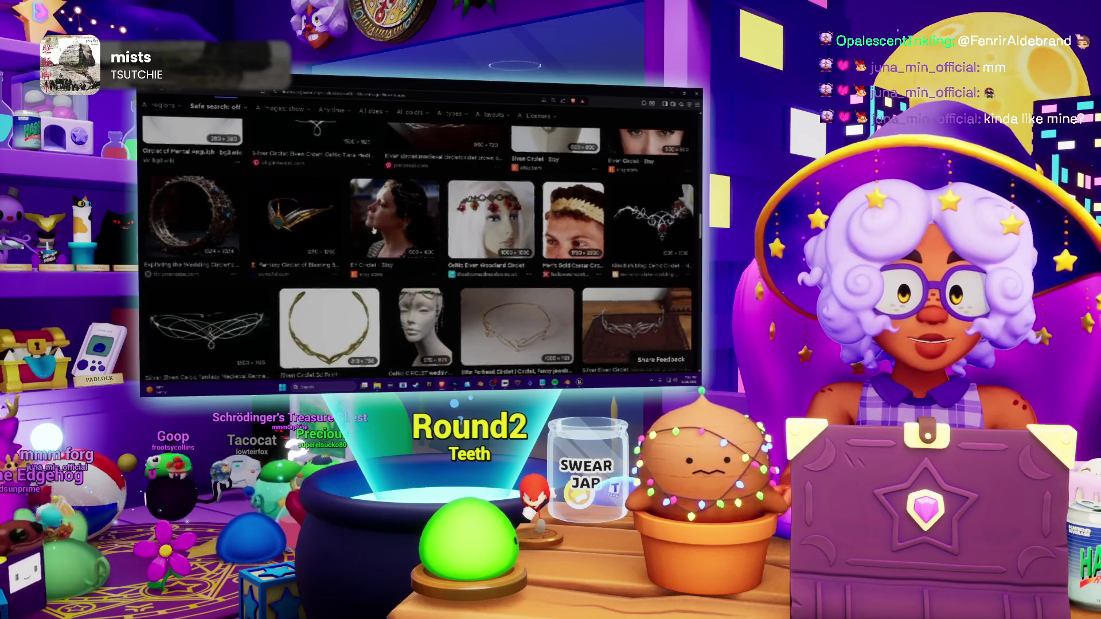
pyautogui.scroll(-2, 379, 230)
pyautogui.scroll(-1, 391, 231)
pyautogui.scroll(-2, 391, 229)
pyautogui.scroll(-2, 391, 229)
pyautogui.scroll(-2, 391, 228)
pyautogui.scroll(-2, 391, 224)
pyautogui.scroll(-2, 391, 225)
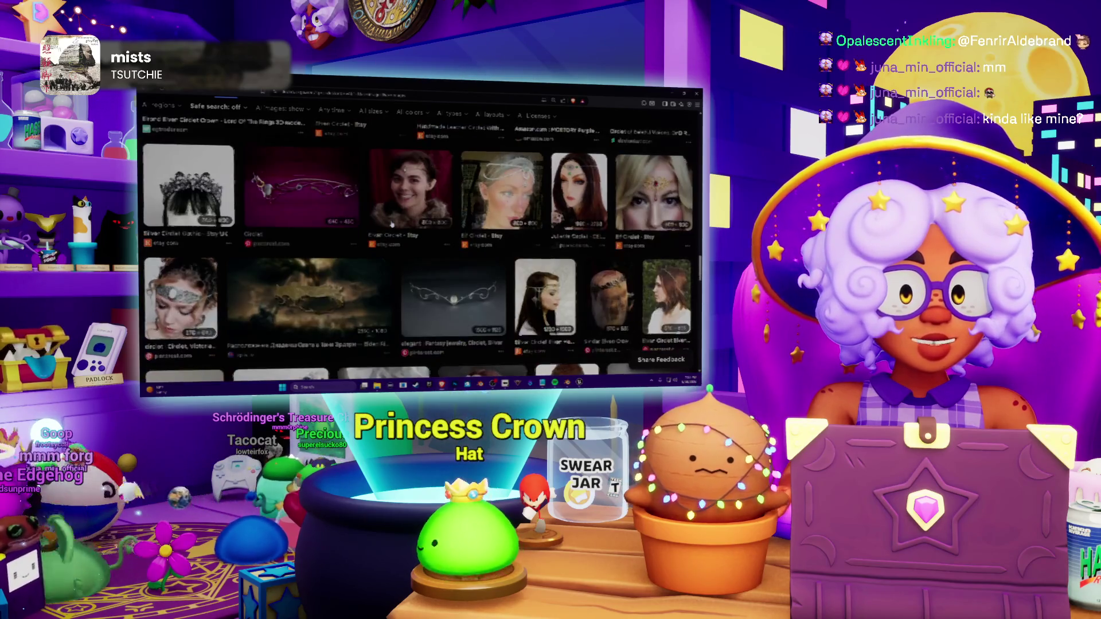
pyautogui.scroll(-2, 392, 224)
pyautogui.scroll(-2, 393, 221)
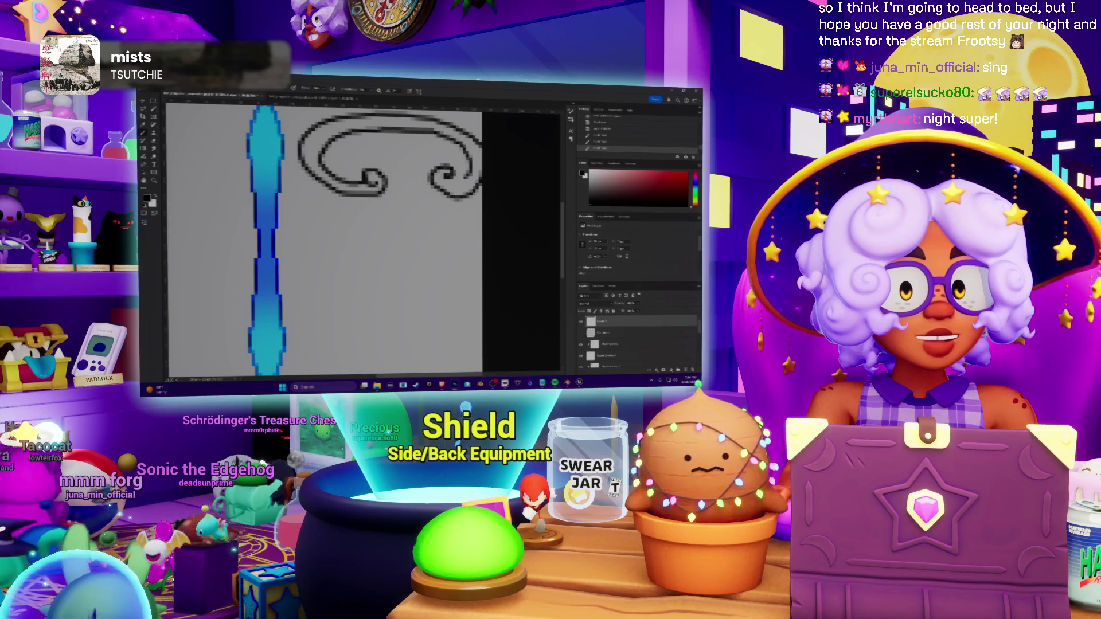
pyautogui.scroll(-5, 324, 236)
pyautogui.scroll(5, 324, 237)
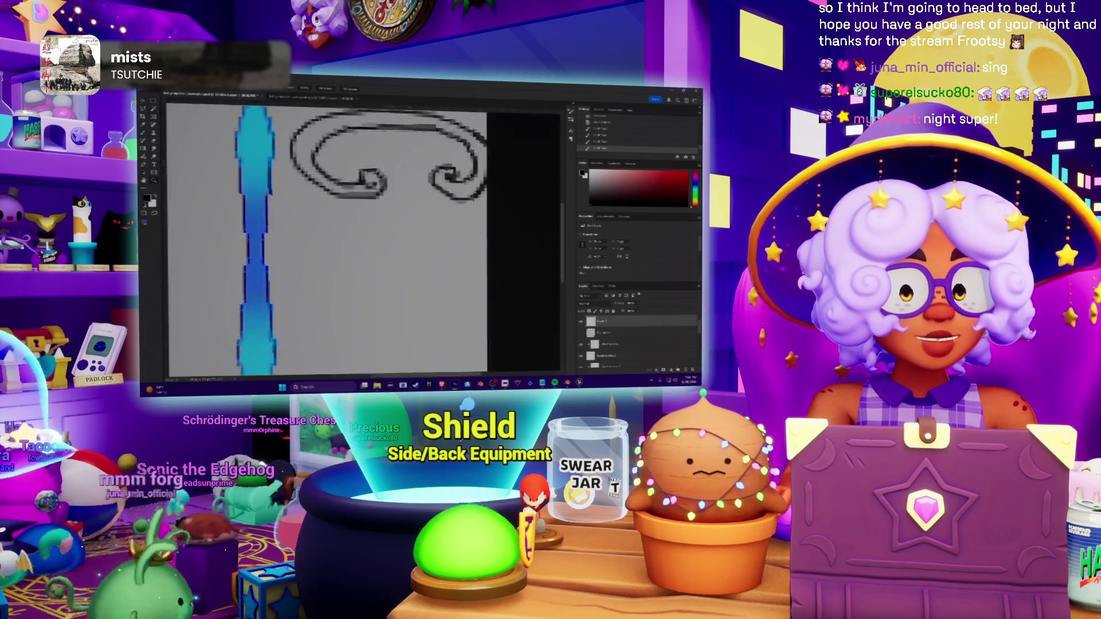
pyautogui.scroll(2, 324, 237)
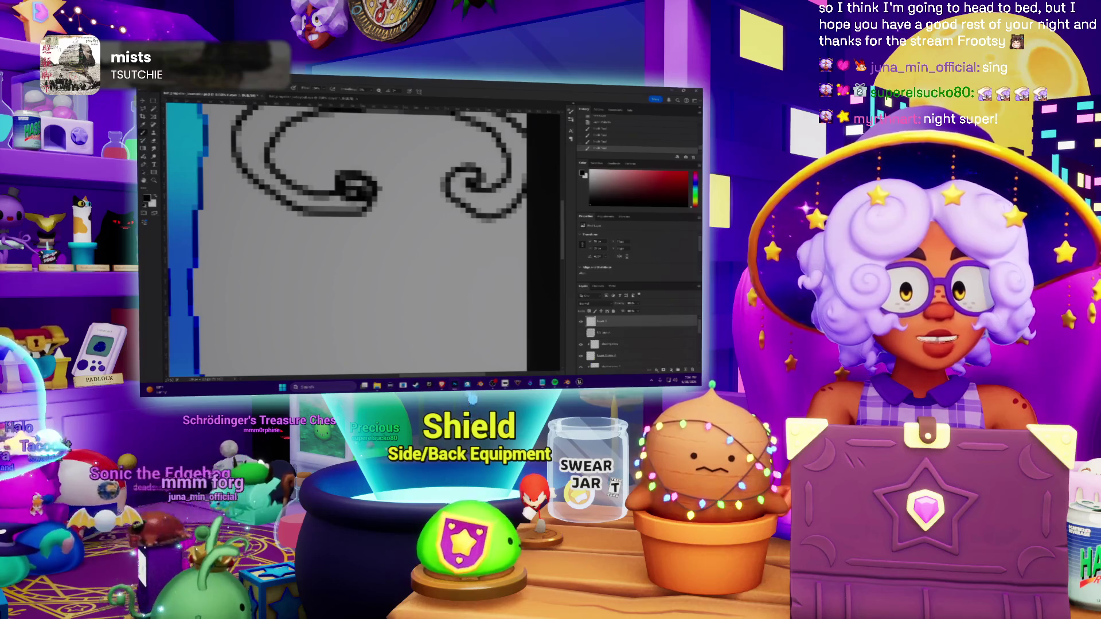
# Step: Undo the stray swirl strokes and check the whole blue propeller texture
pyautogui.hotkey('ctrl', 'z')
pyautogui.hotkey('ctrl', 'z')
pyautogui.hotkey('ctrl', 'z')
pyautogui.hotkey('ctrl', 'z')
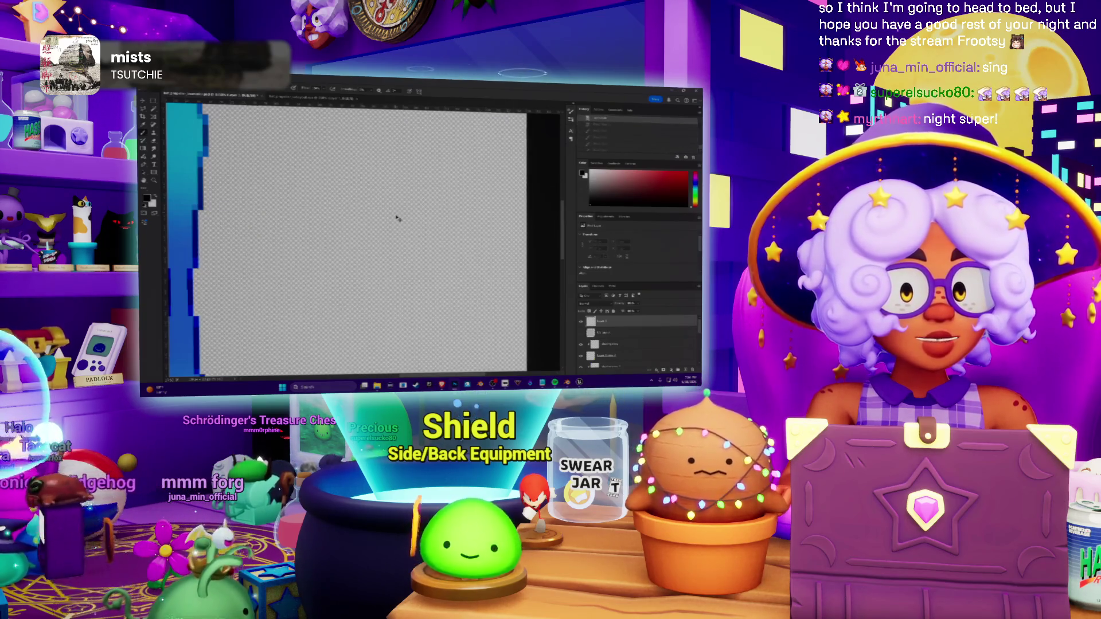
pyautogui.scroll(-2, 396, 216)
pyautogui.scroll(-2, 378, 224)
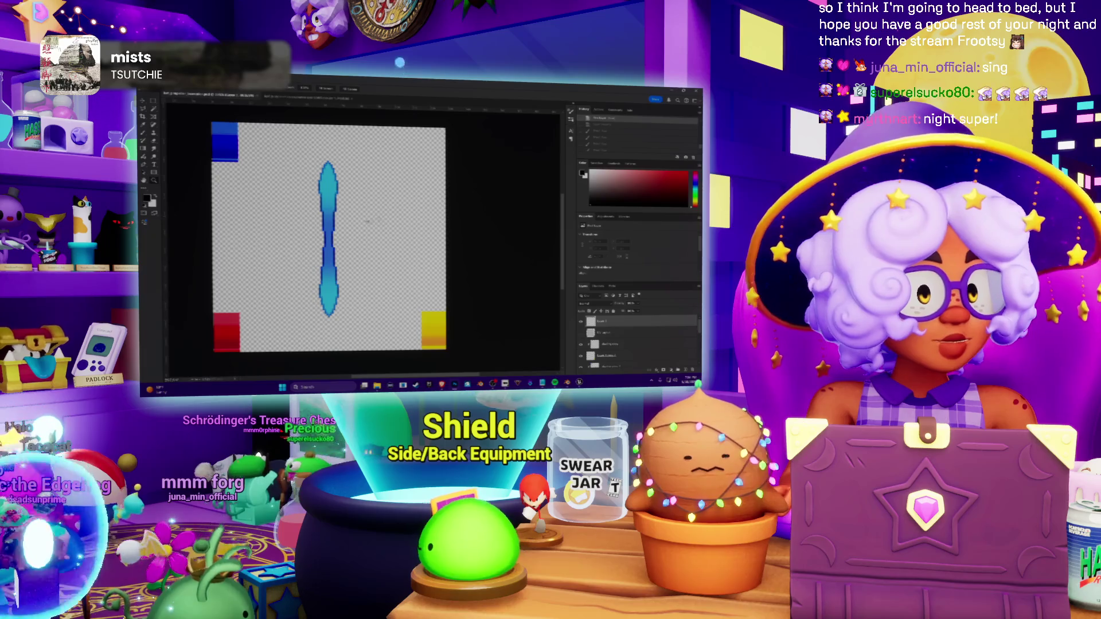
pyautogui.scroll(2, 376, 218)
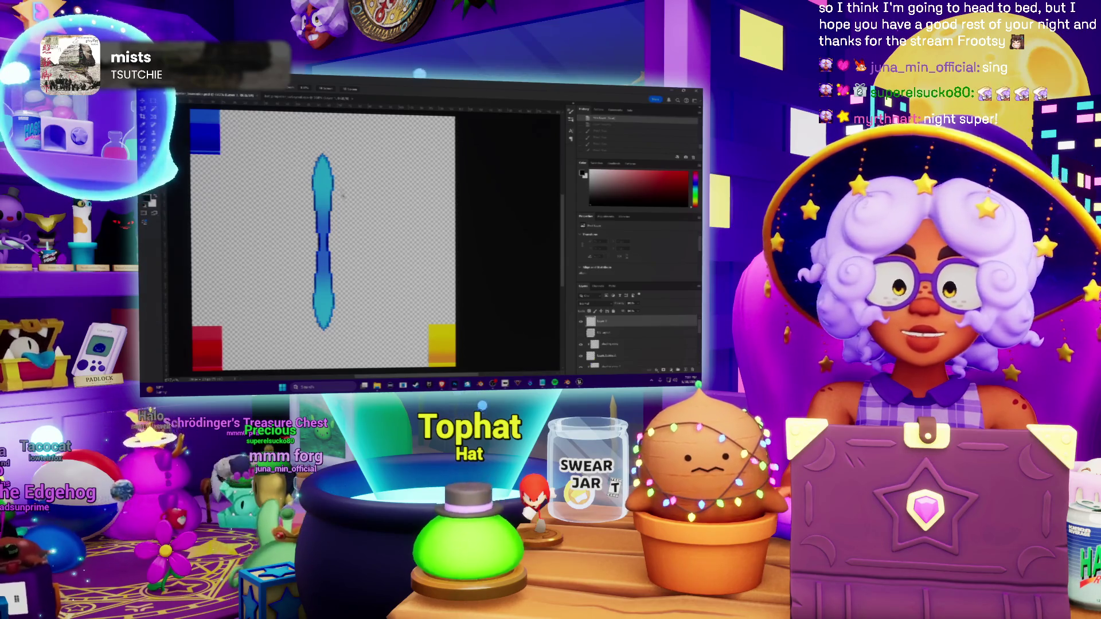
pyautogui.hotkey('ctrl', '-')
pyautogui.hotkey('ctrl', '-')
pyautogui.hotkey('ctrl', '+')
pyautogui.hotkey('ctrl', '+')
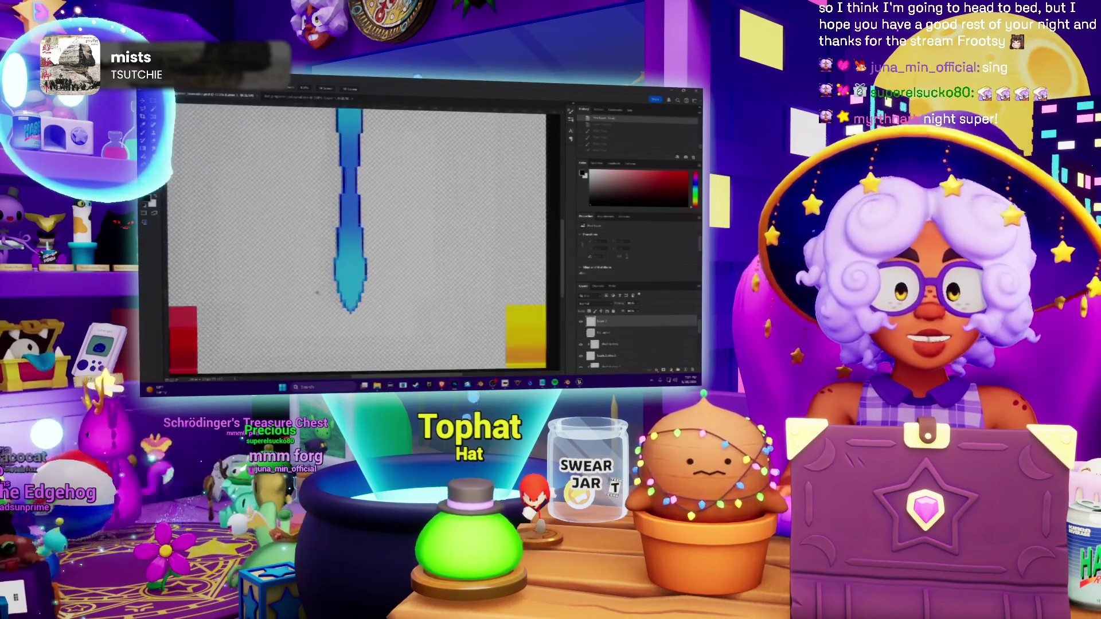
pyautogui.hotkey('ctrl', '-')
pyautogui.scroll(-2, 326, 233)
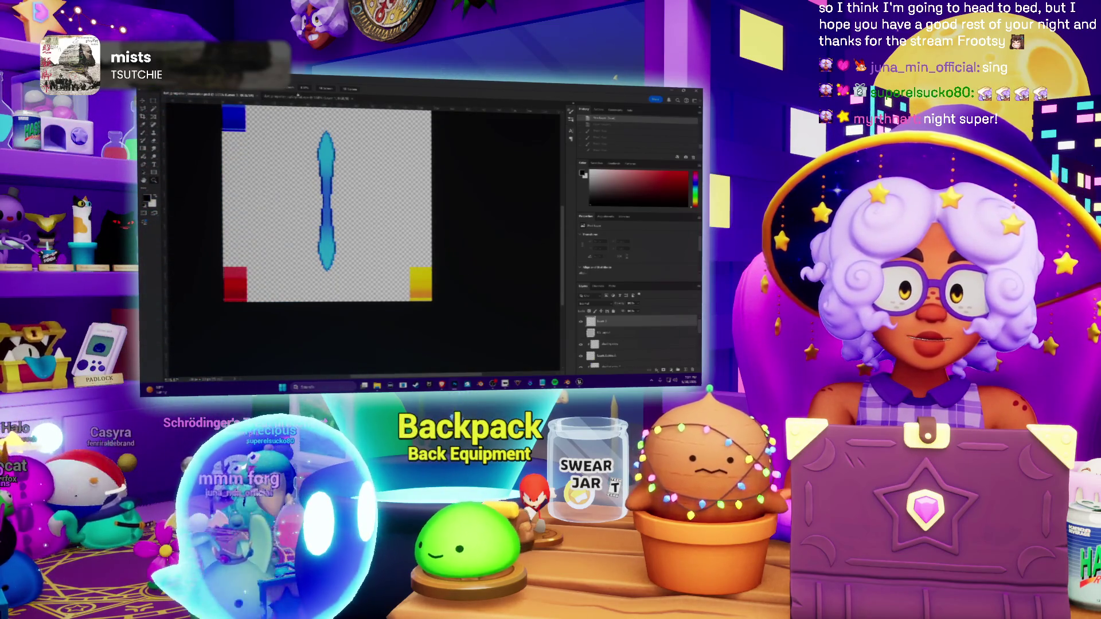
# Step: Close the square frame document from its save-changes dialog
pyautogui.click(296, 100)
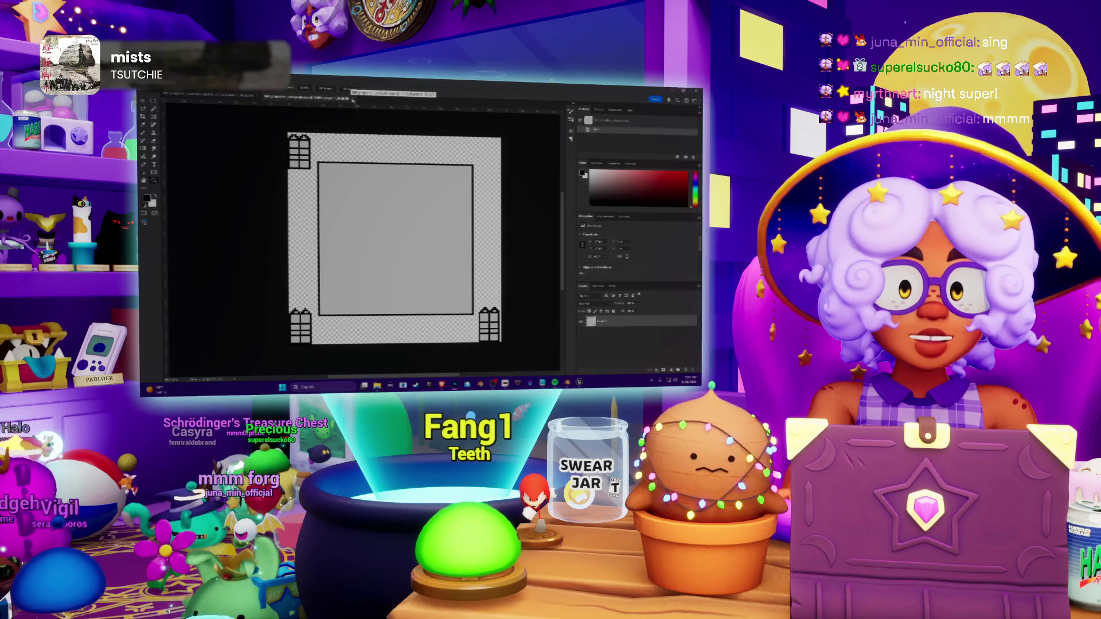
pyautogui.click(432, 193)
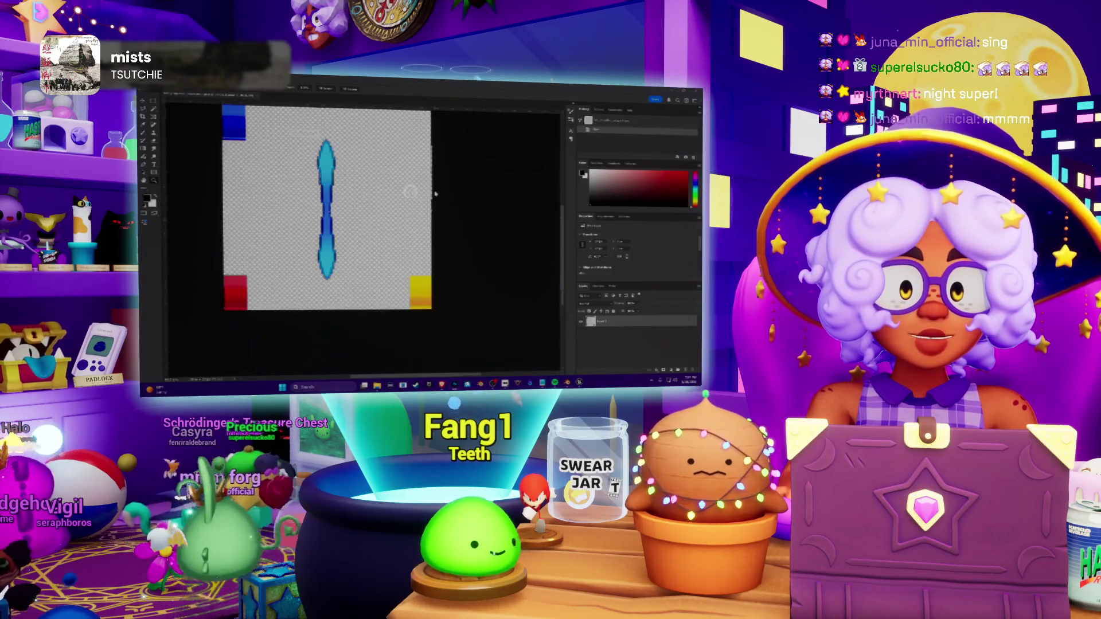
pyautogui.scroll(2, 328, 216)
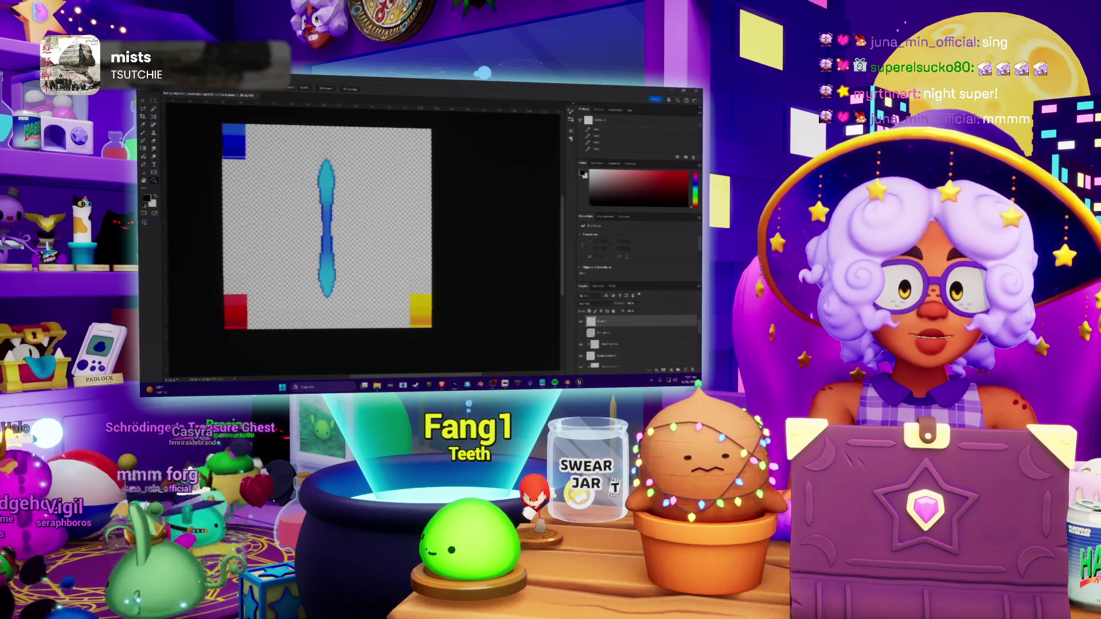
pyautogui.hotkey('alt', 'f')
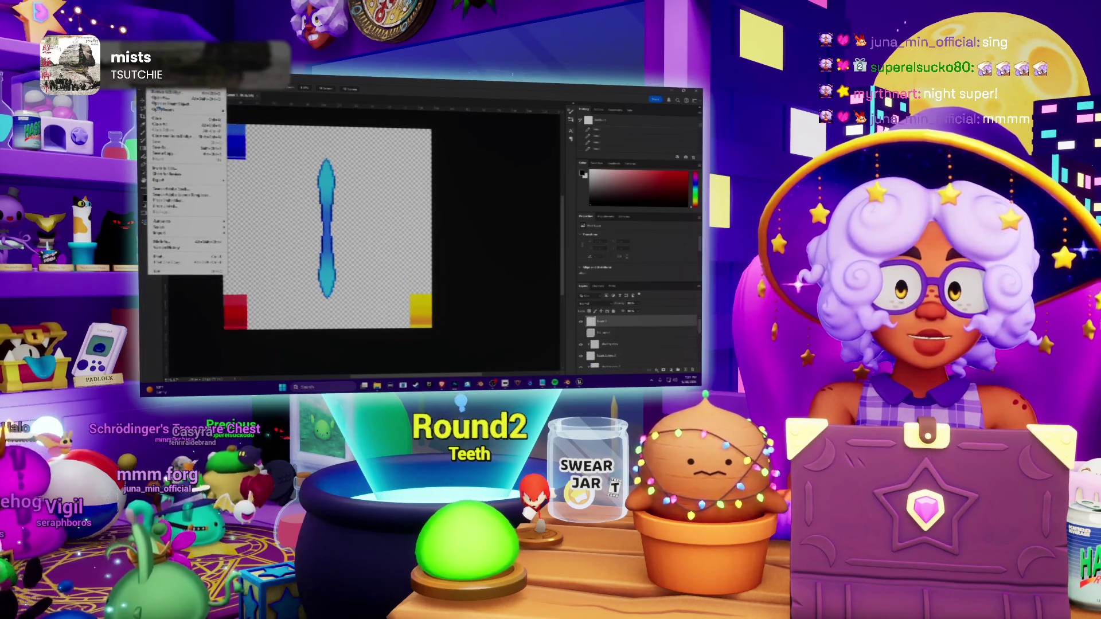
# Step: Start Save a Copy and choose a different image format for the texture
pyautogui.press('Return')
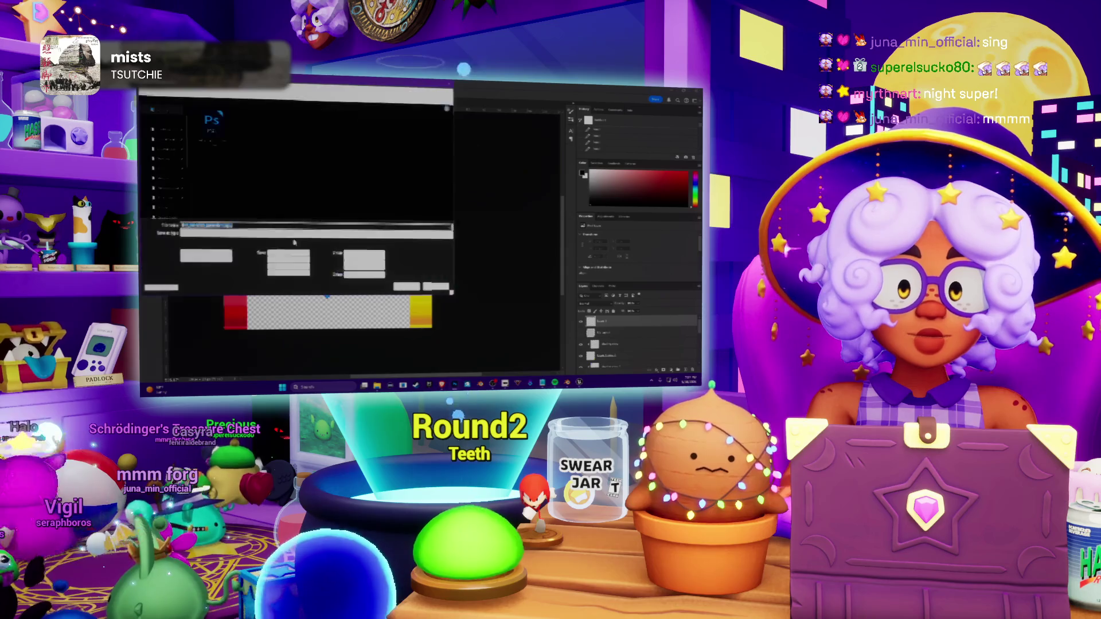
pyautogui.hotkey('alt', 'Down')
pyautogui.press('Down')
pyautogui.press('Down')
pyautogui.press('Down')
pyautogui.press('Return')
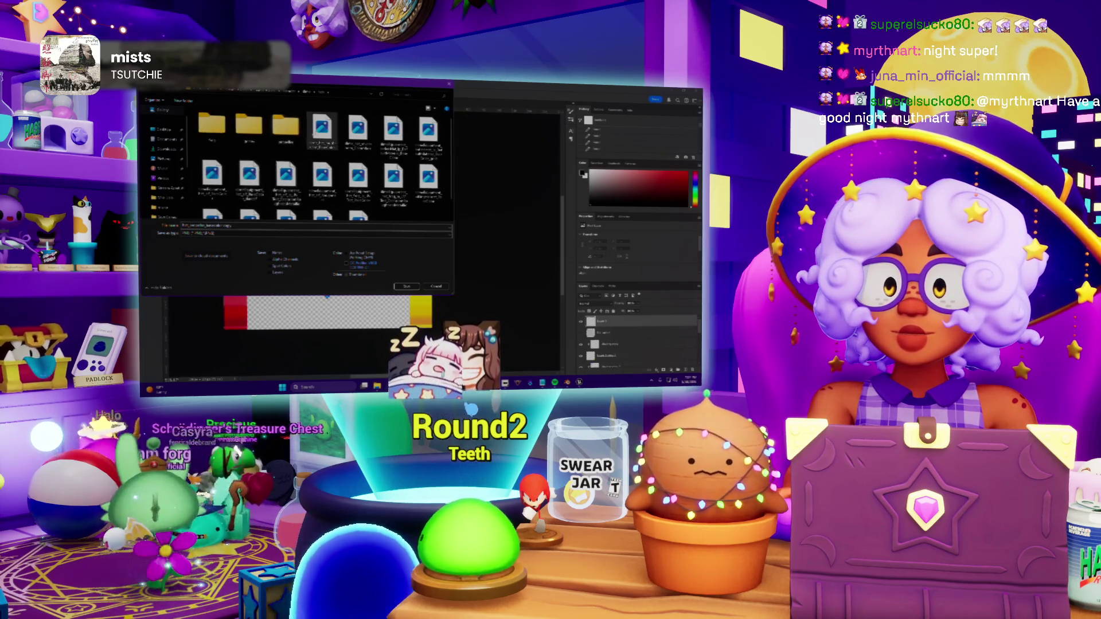
# Step: Save the copy over the existing texture file, reusing its name
pyautogui.click(321, 127)
pyautogui.press('Tab')
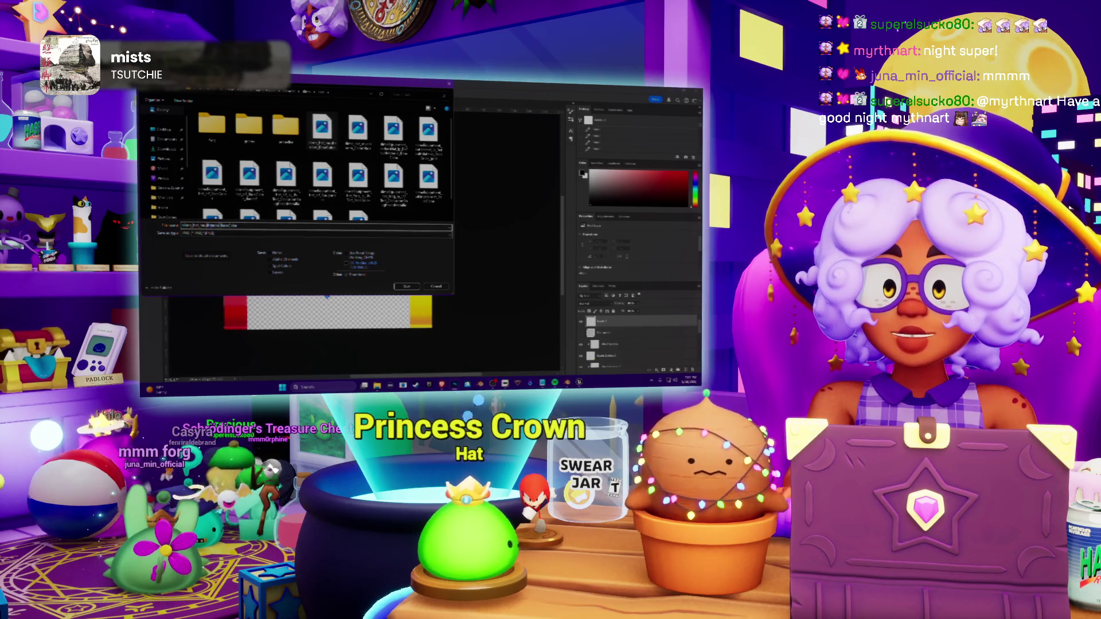
pyautogui.click(358, 216)
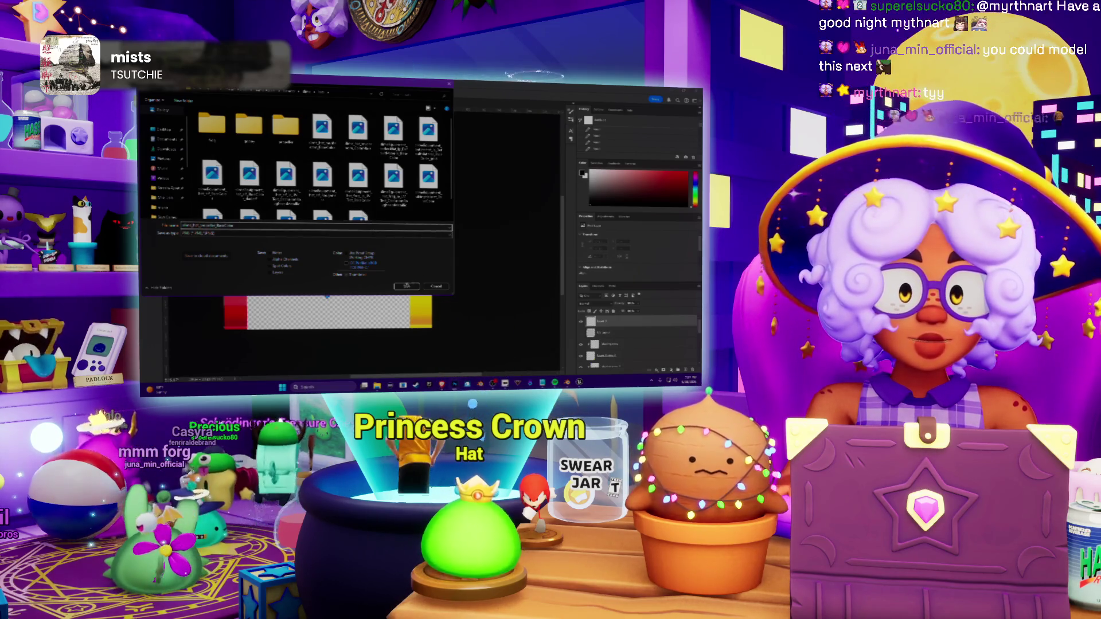
pyautogui.press('Return')
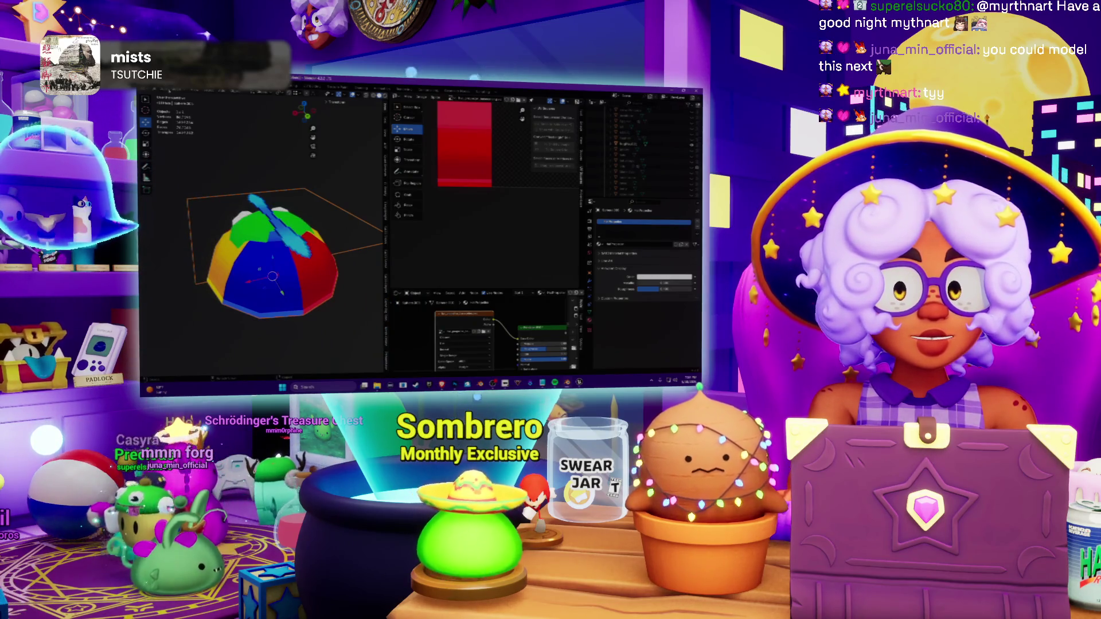
# Step: View the beanie from the side, then enter Edit Mode on the frog hat mesh
pyautogui.moveTo(267, 258); pyautogui.dragTo(266, 225, button='middle')
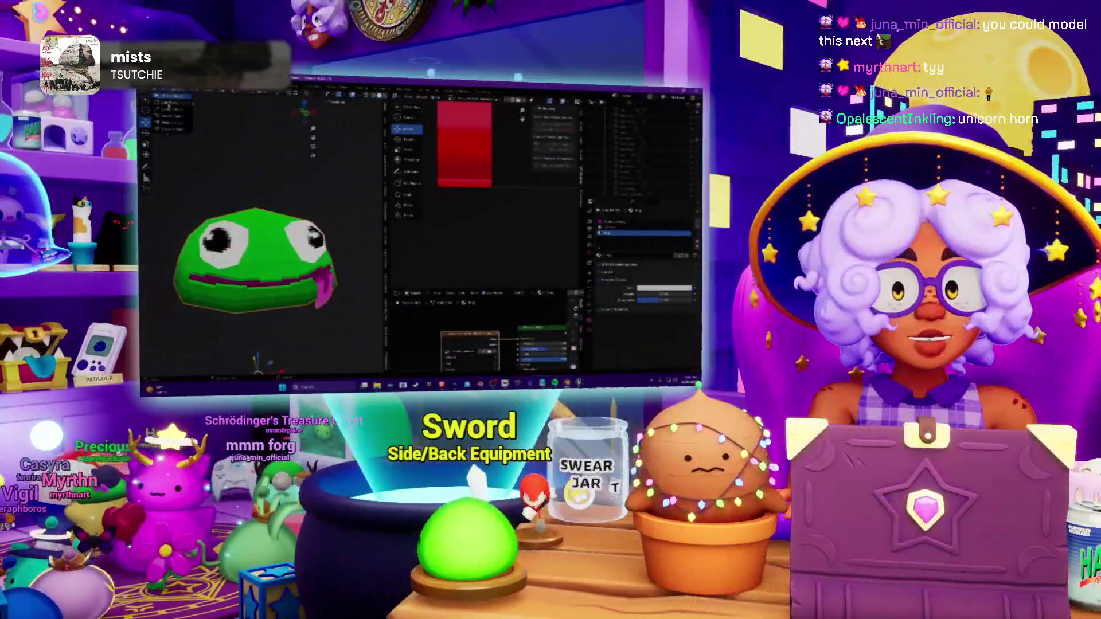
pyautogui.press('Tab')
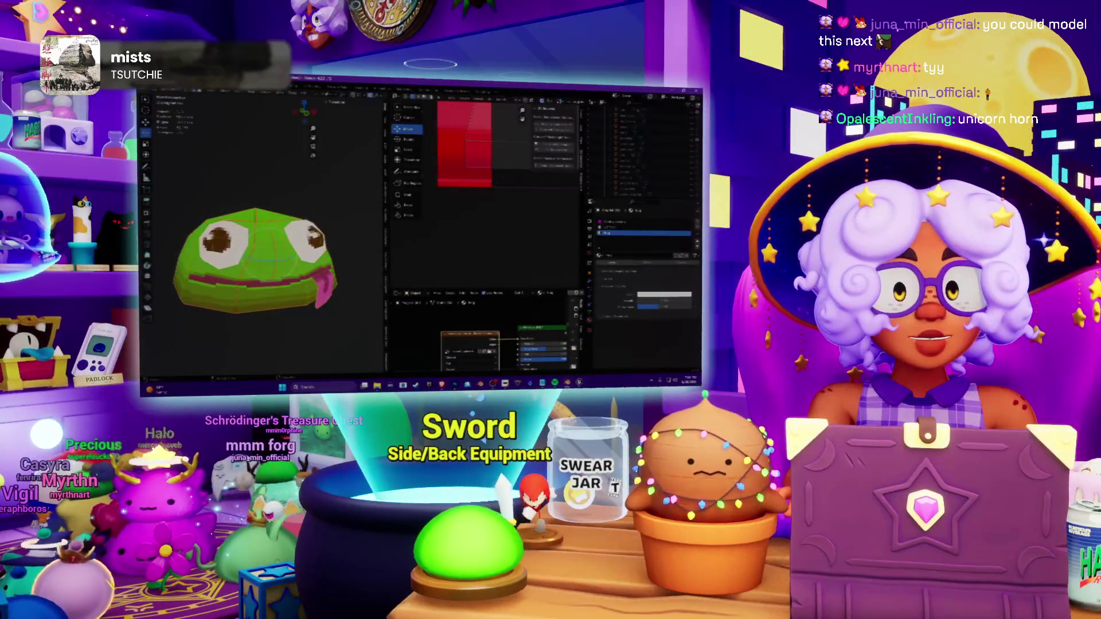
# Step: Select the frog's pupils, switch to painting mode and orbit to face its eyes forward
pyautogui.hotkey('alt', 'a')
pyautogui.press('l')
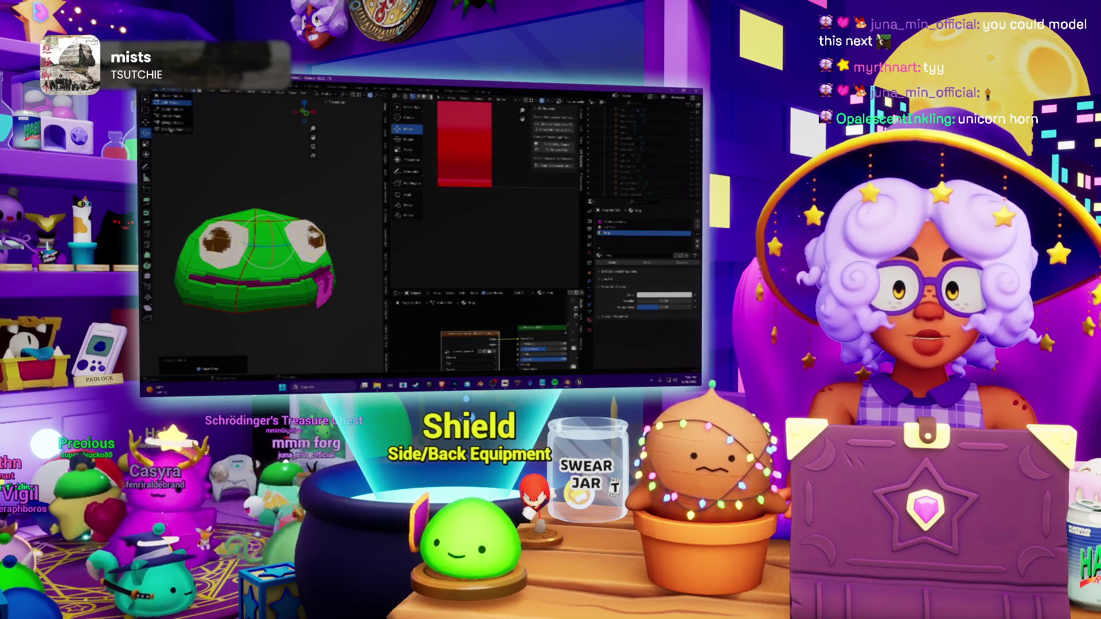
pyautogui.hotkey('ctrl', 'Tab')
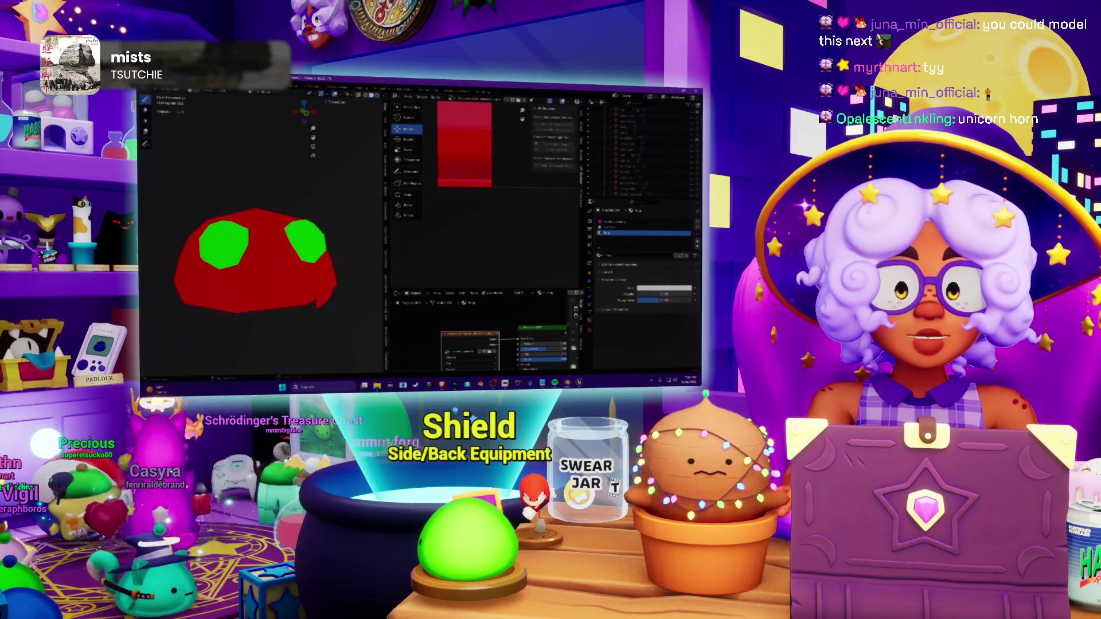
pyautogui.moveTo(284, 258); pyautogui.dragTo(232, 258, button='middle')
pyautogui.moveTo(383, 216); pyautogui.dragTo(469, 215)
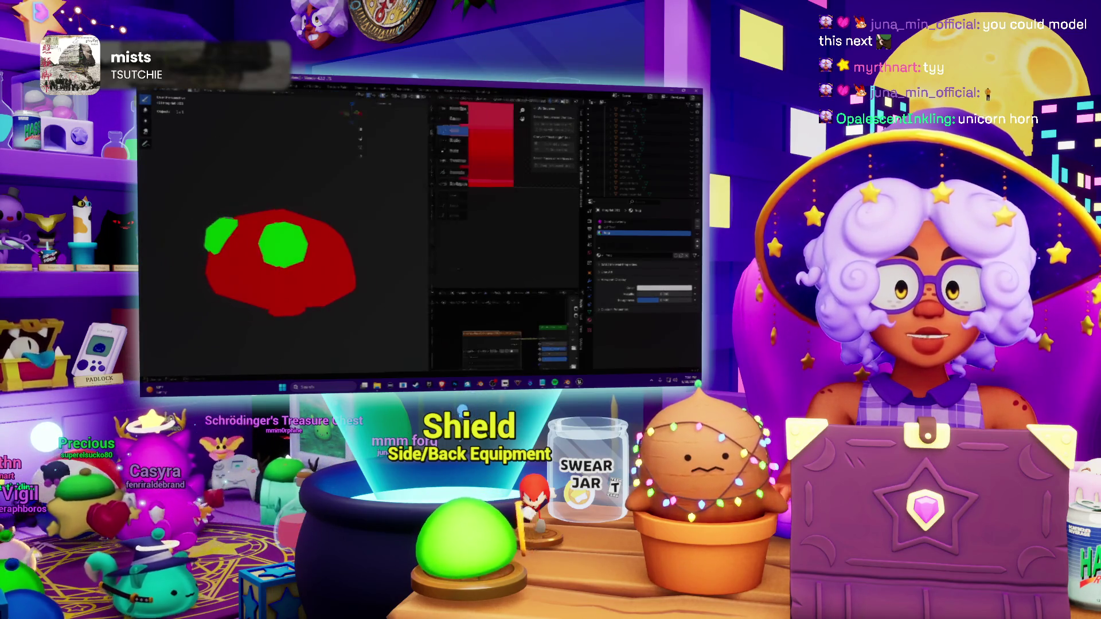
pyautogui.scroll(4, 293, 259)
pyautogui.scroll(-4, 347, 206)
pyautogui.moveTo(348, 206); pyautogui.dragTo(310, 249, button='middle')
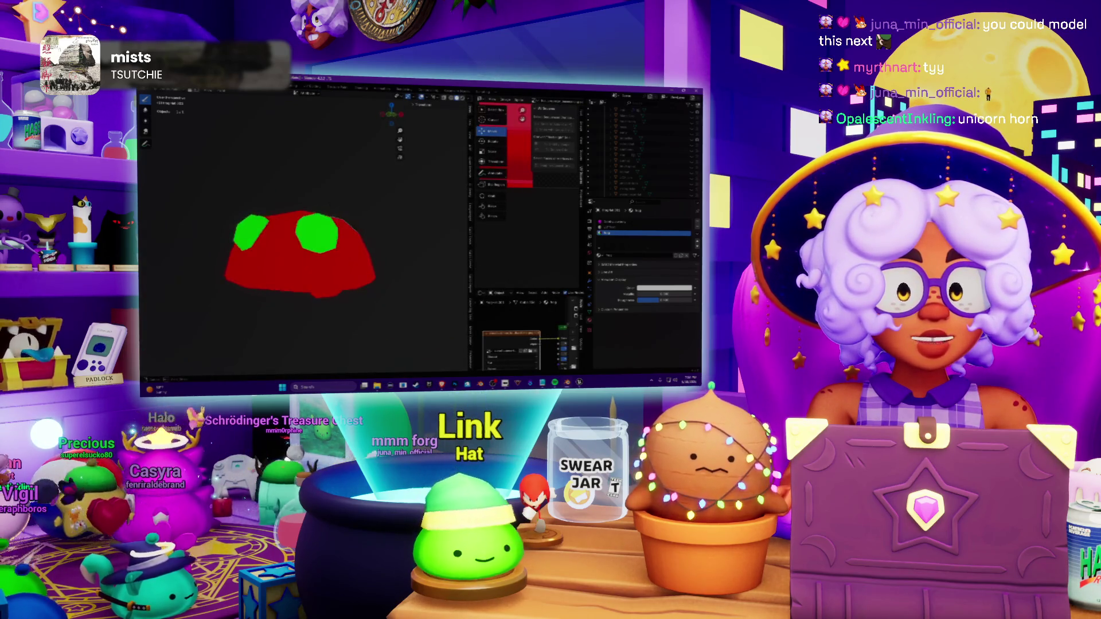
pyautogui.moveTo(302, 250); pyautogui.dragTo(319, 259, button='middle')
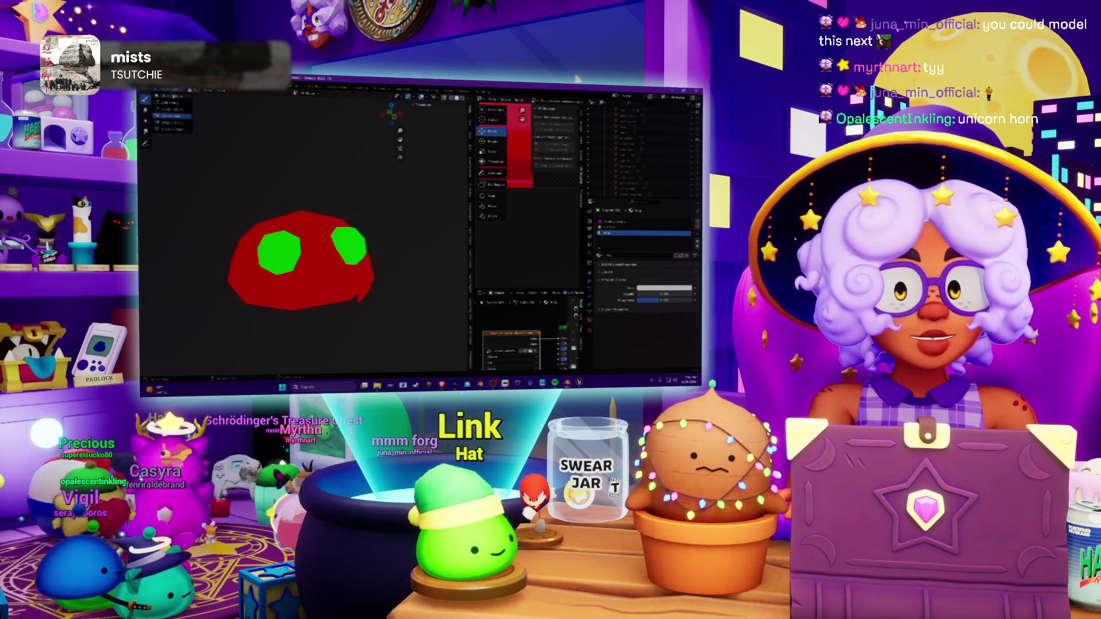
# Step: Show the frog hat textured, hide it and reveal the propeller hat model
pyautogui.hotkey('ctrl', 'Tab')
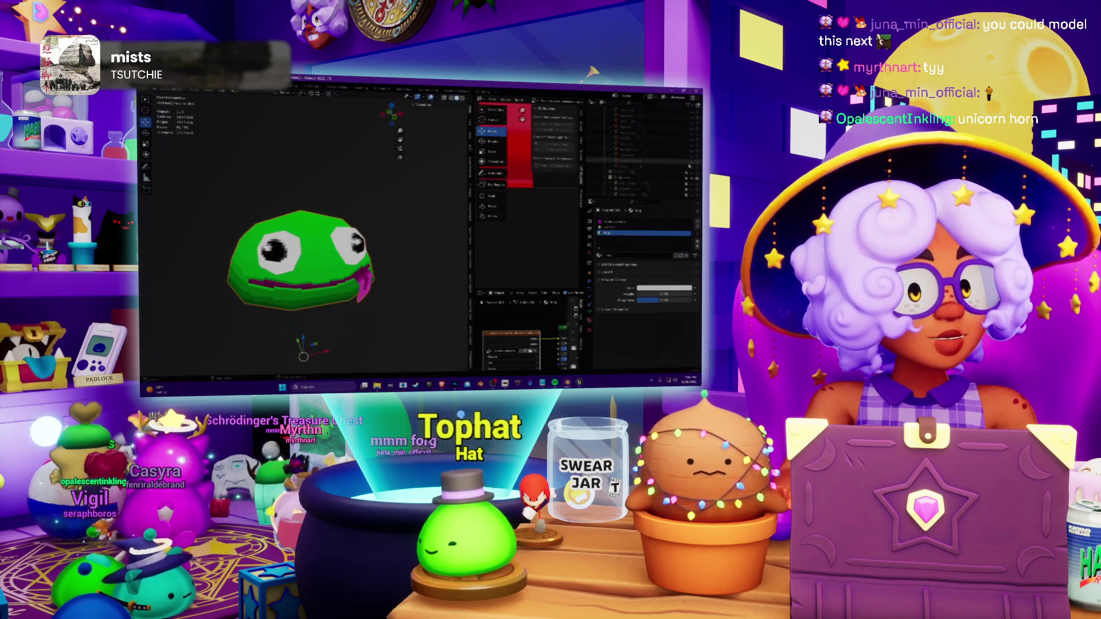
pyautogui.press('Delete')
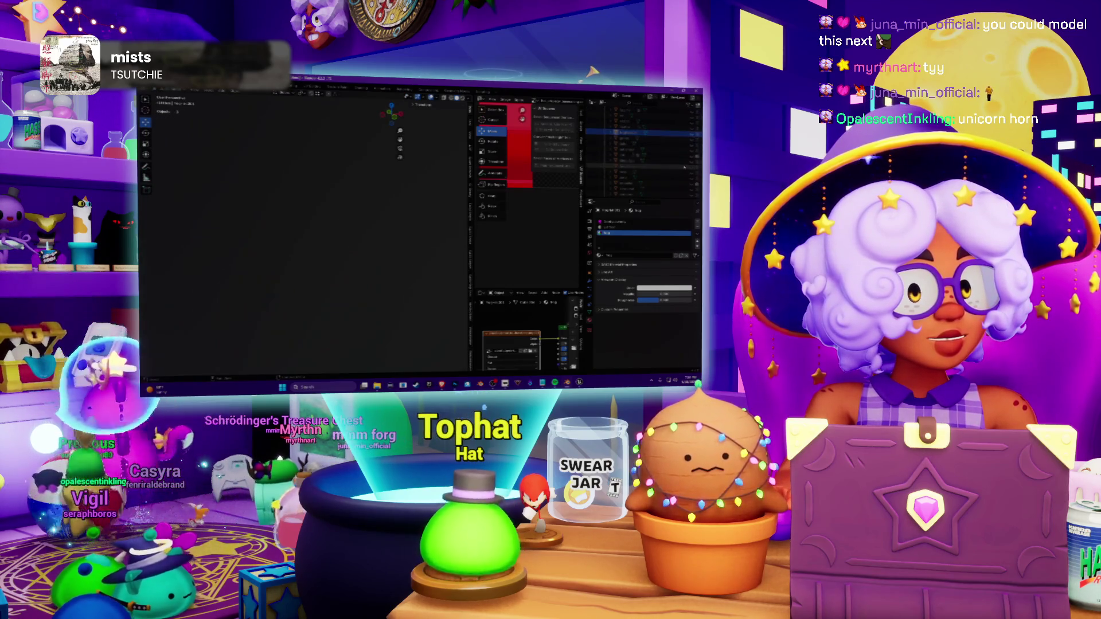
pyautogui.hotkey('ctrl', 'v')
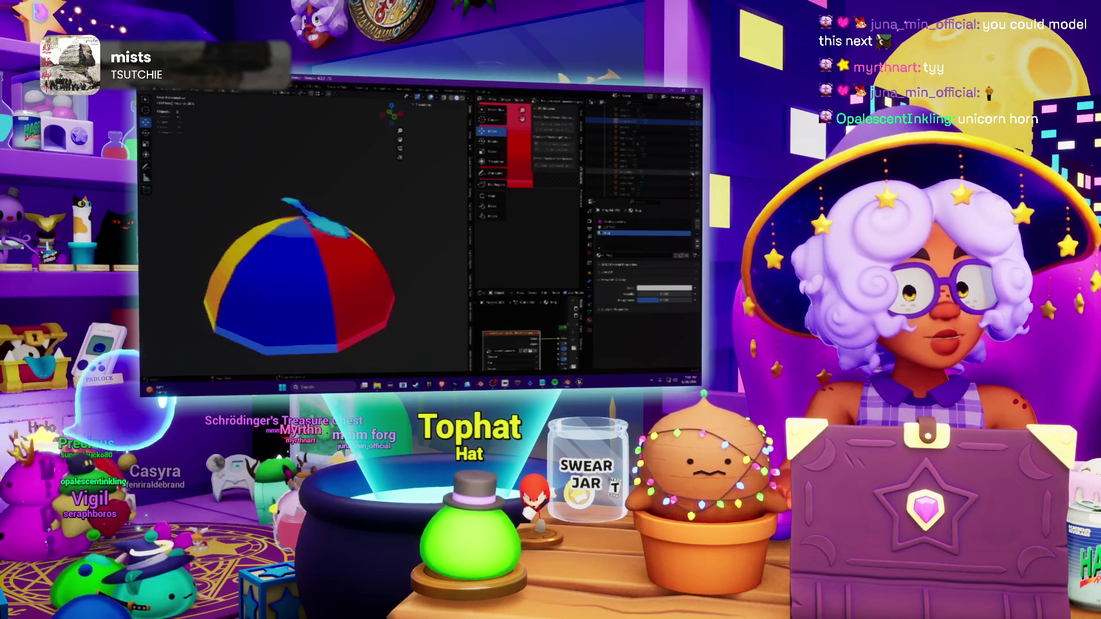
# Step: Select the flat plane above the hat and switch to Texture Paint on it
pyautogui.moveTo(301, 259); pyautogui.dragTo(327, 224, button='middle')
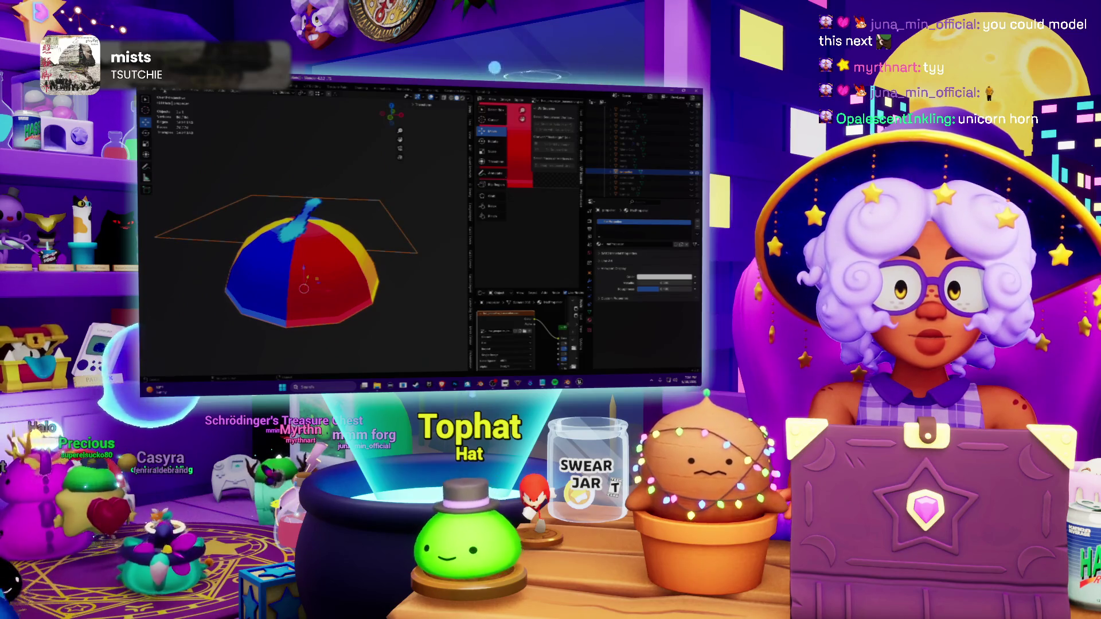
pyautogui.hotkey('ctrl', 'Tab')
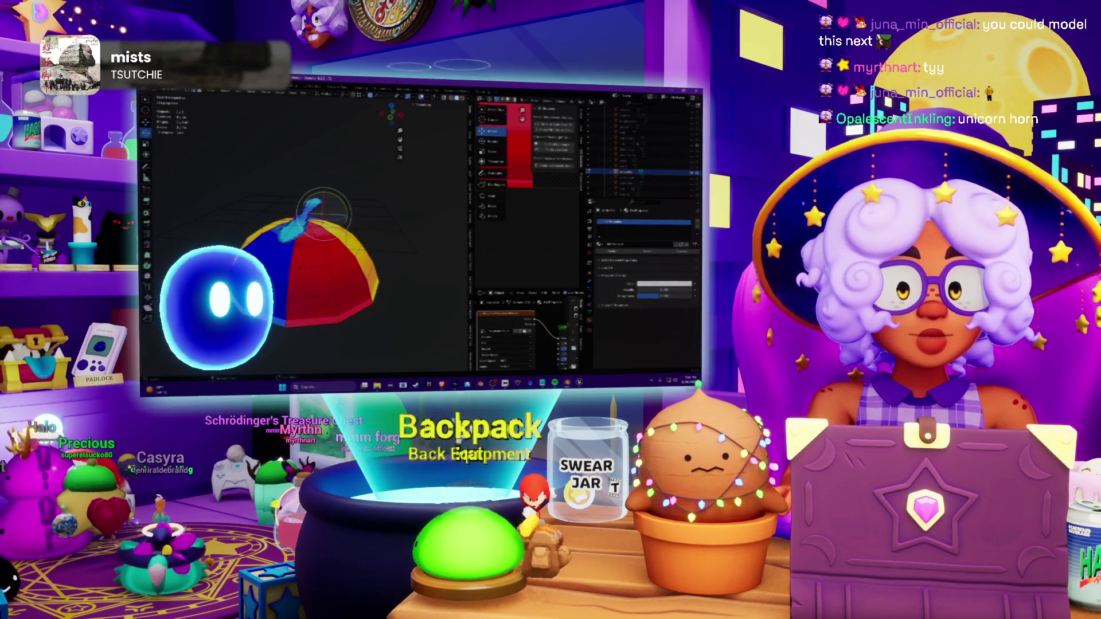
pyautogui.click(323, 209)
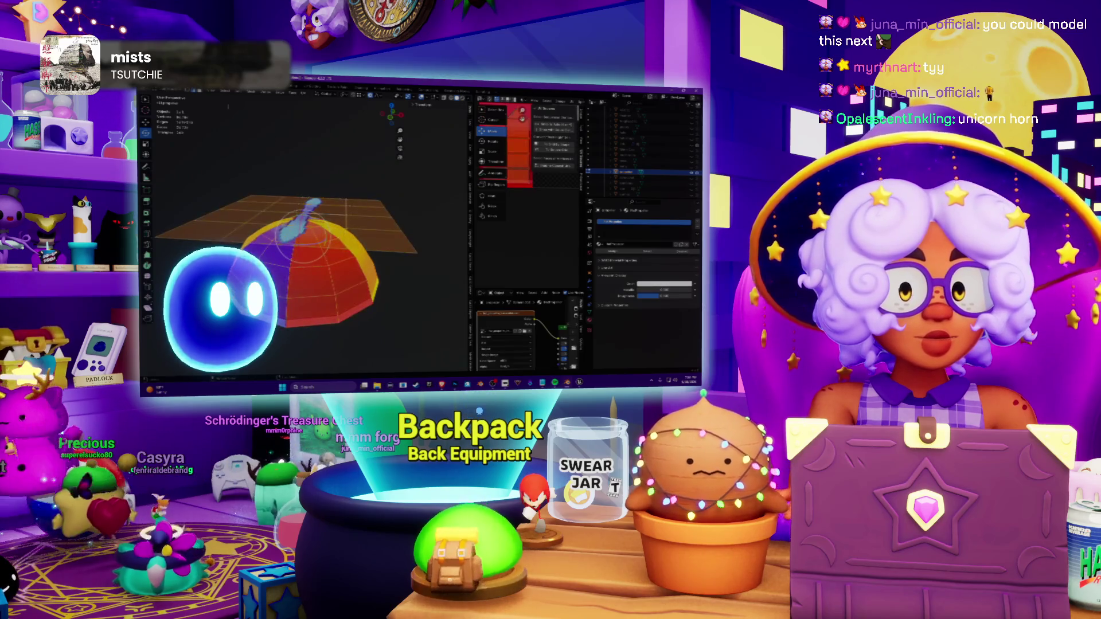
pyautogui.hotkey('ctrl', 'Tab')
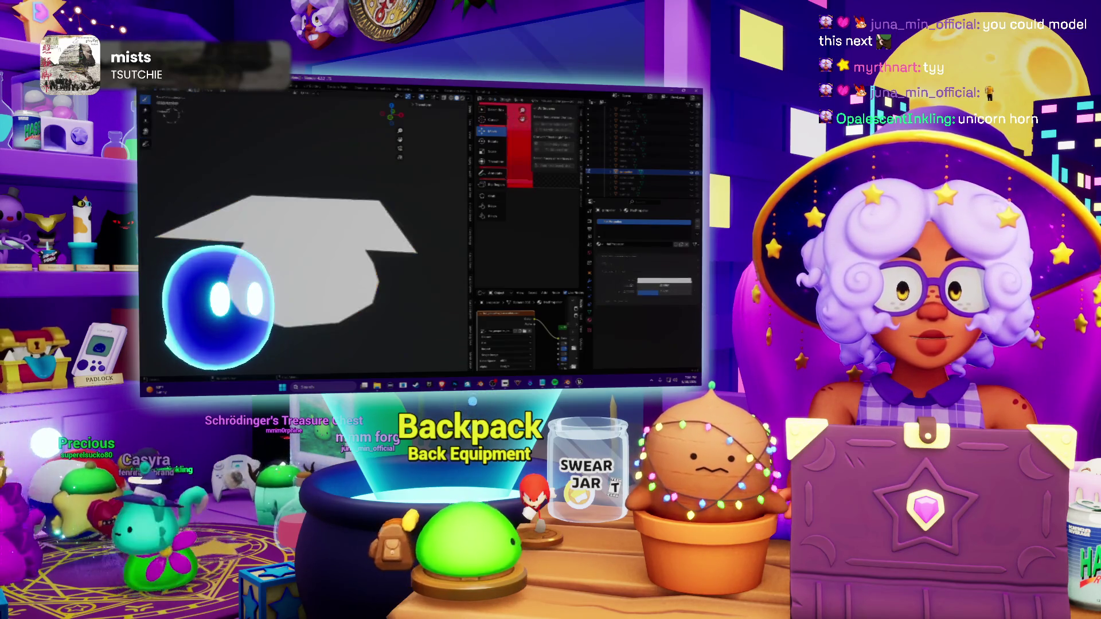
# Step: Orbit the view to see the painted plane at an angle
pyautogui.moveTo(302, 258); pyautogui.dragTo(302, 215, button='middle')
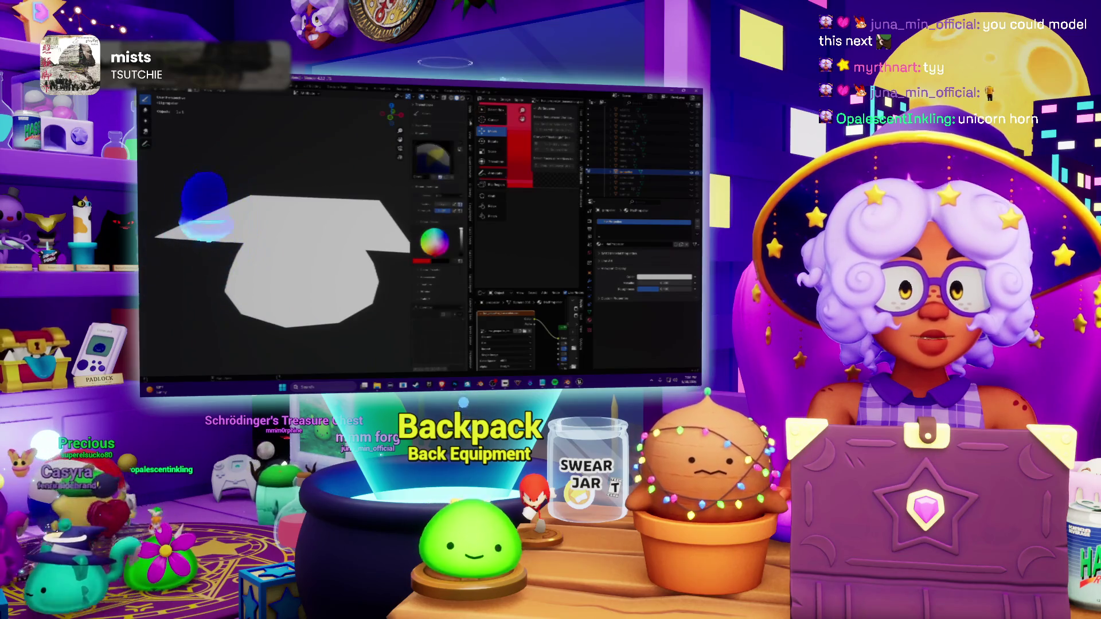
pyautogui.scroll(-3, 293, 250)
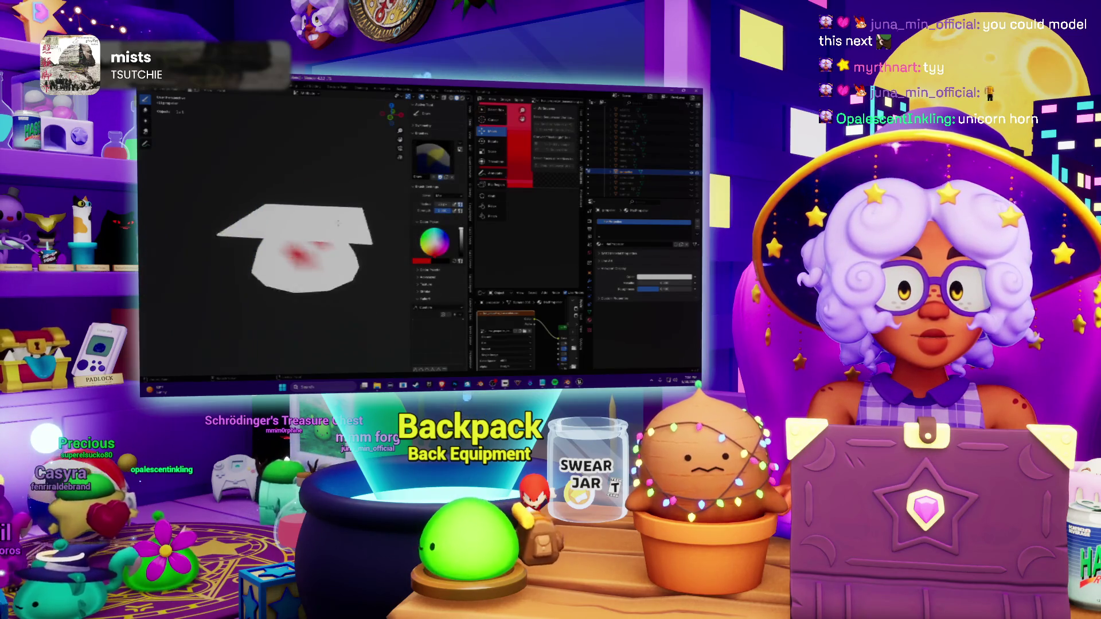
pyautogui.scroll(-3, 293, 249)
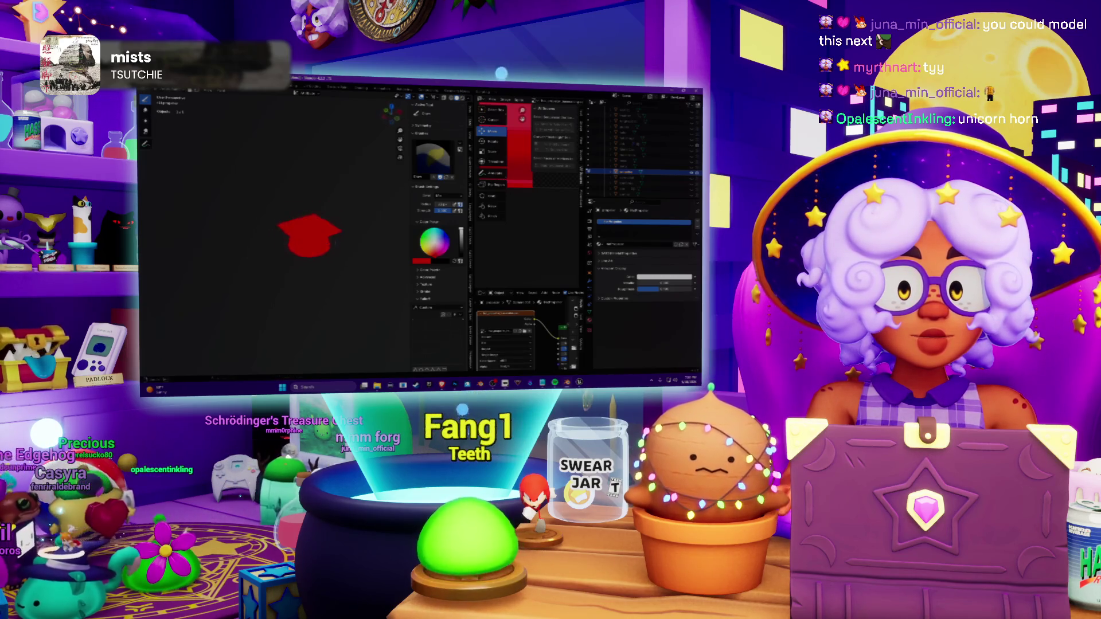
pyautogui.scroll(3, 309, 246)
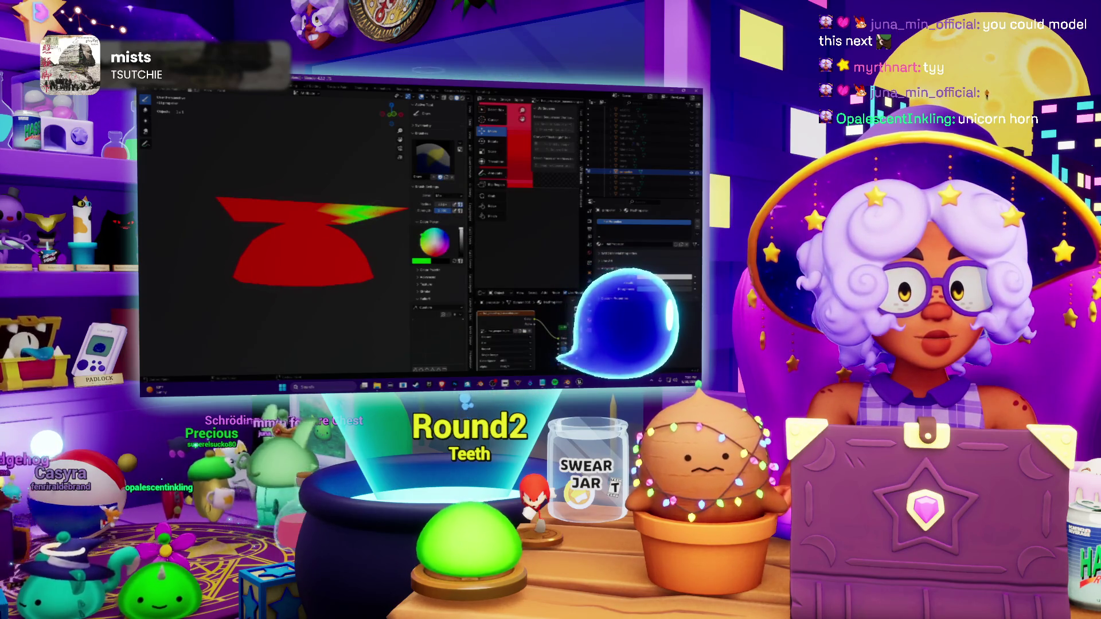
pyautogui.moveTo(301, 258); pyautogui.dragTo(301, 215, button='middle')
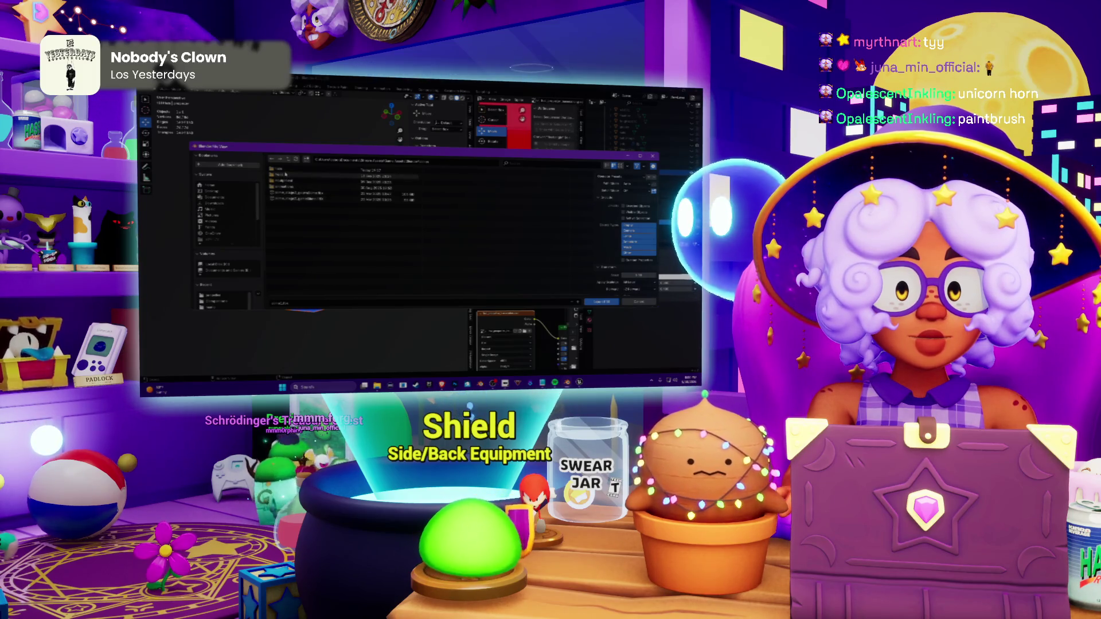
# Step: Import the first propeller-hat file listed in the file browser
pyautogui.click(290, 187)
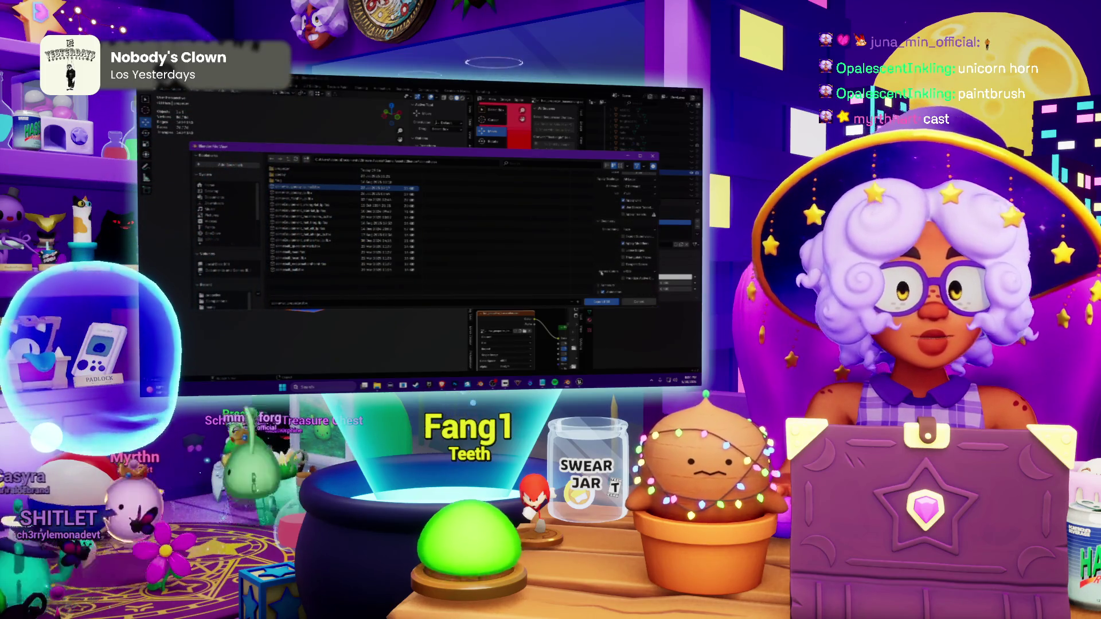
pyautogui.press('Return')
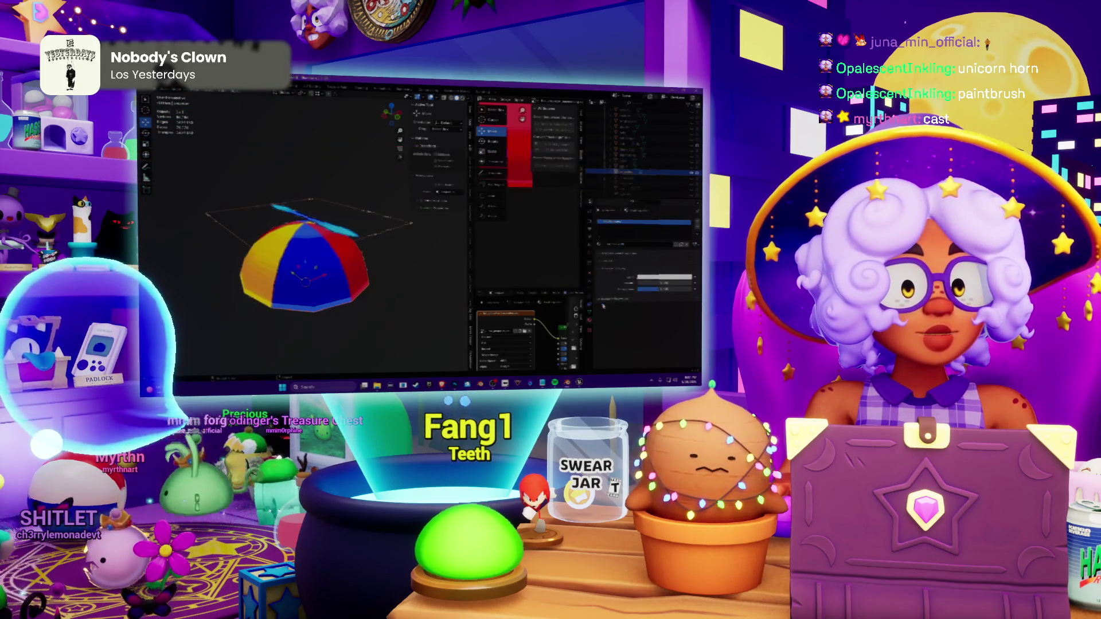
# Step: Orbit around the imported propeller hat and hide it
pyautogui.moveTo(301, 259); pyautogui.dragTo(327, 241, button='middle')
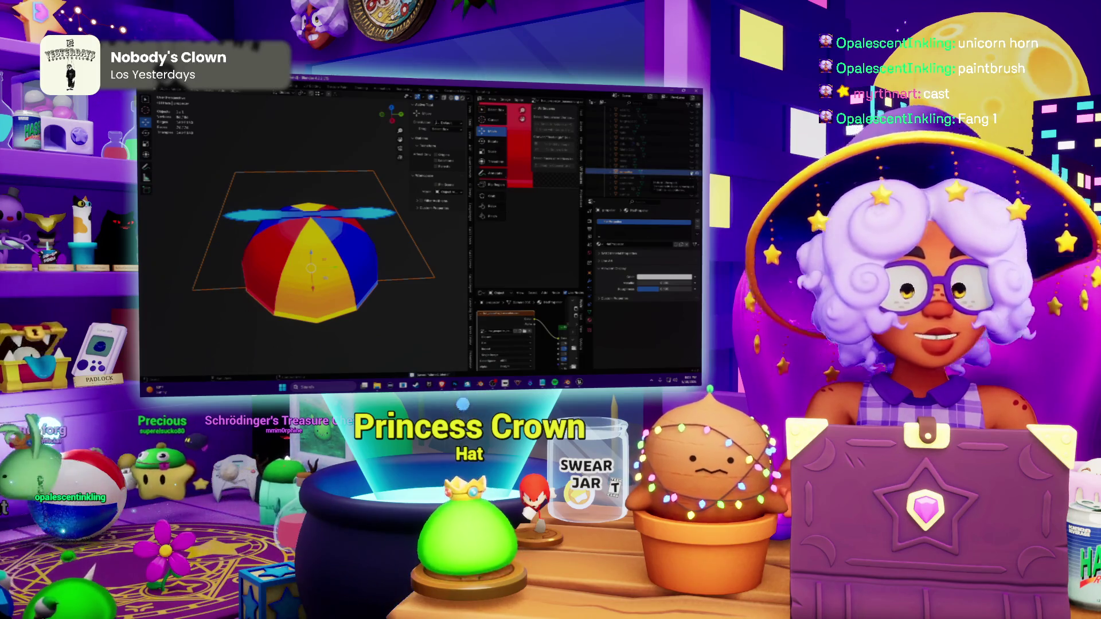
pyautogui.press('Delete')
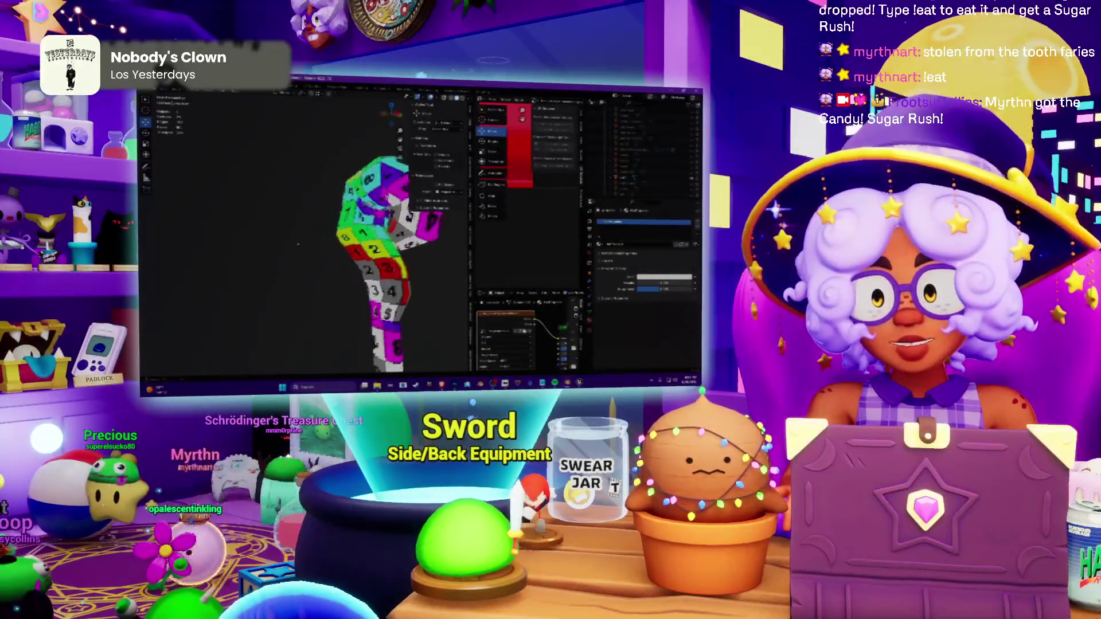
pyautogui.scroll(-6, 230, 251)
pyautogui.scroll(-2, 384, 254)
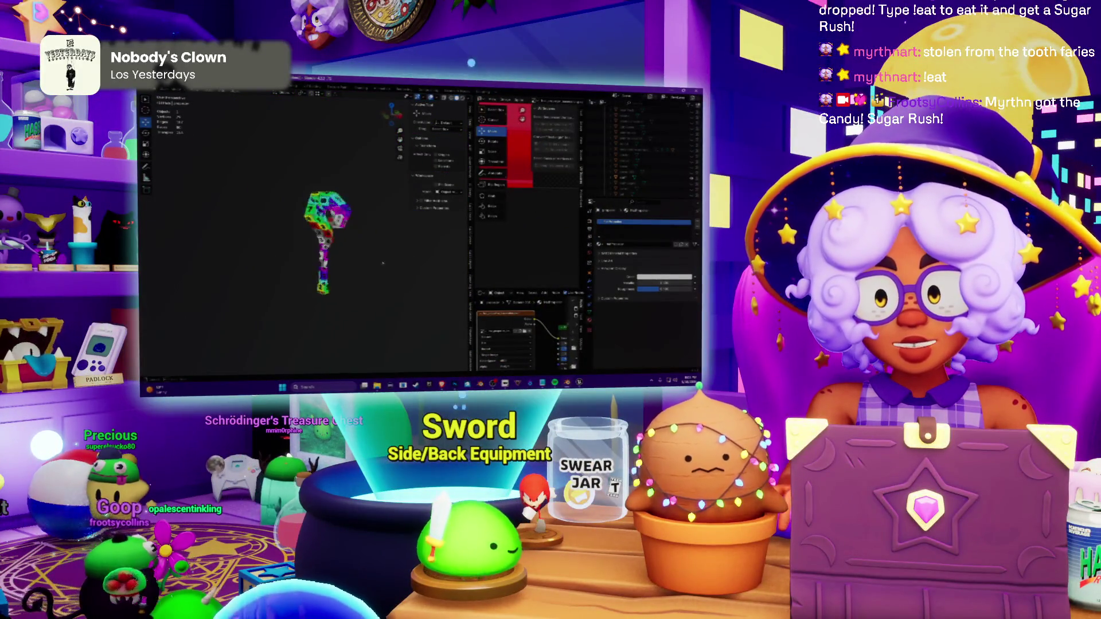
pyautogui.scroll(1, 385, 252)
pyautogui.scroll(2, 384, 251)
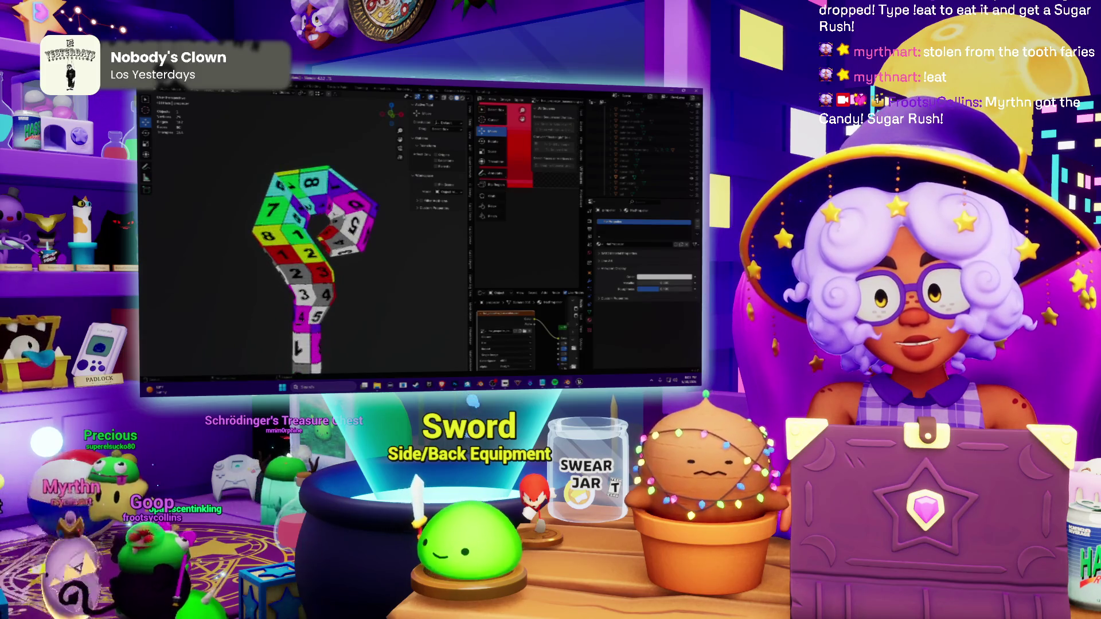
pyautogui.scroll(2, 385, 253)
pyautogui.scroll(-1, 348, 232)
pyautogui.scroll(-2, 349, 233)
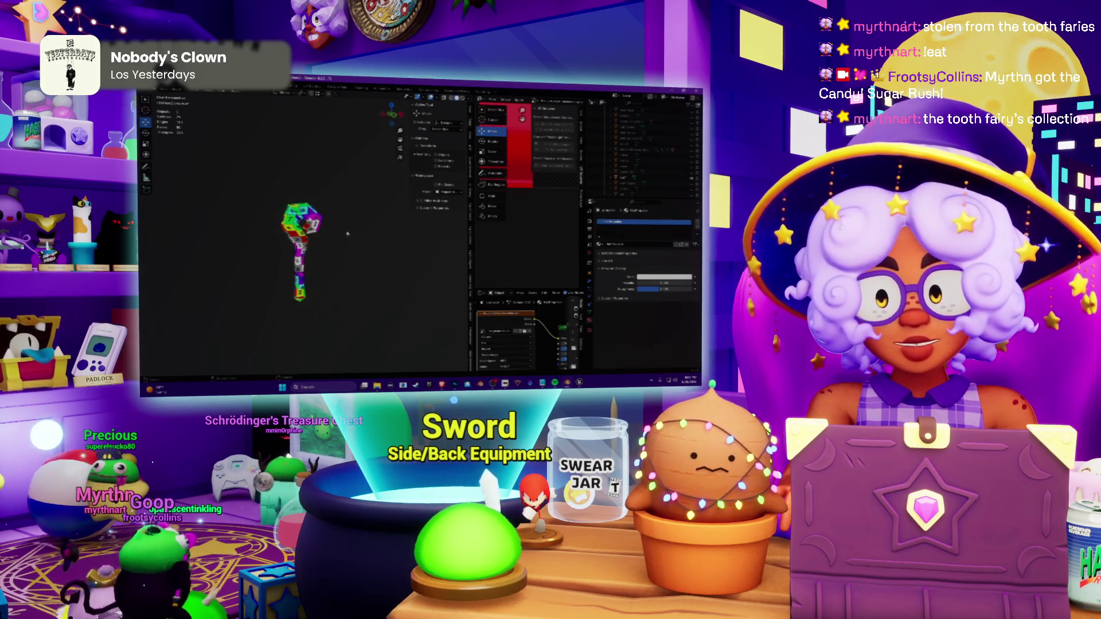
# Step: Hide and re-show the numbered hook model, clearing the scene list selection
pyautogui.moveTo(352, 243); pyautogui.dragTo(330, 258, button='middle')
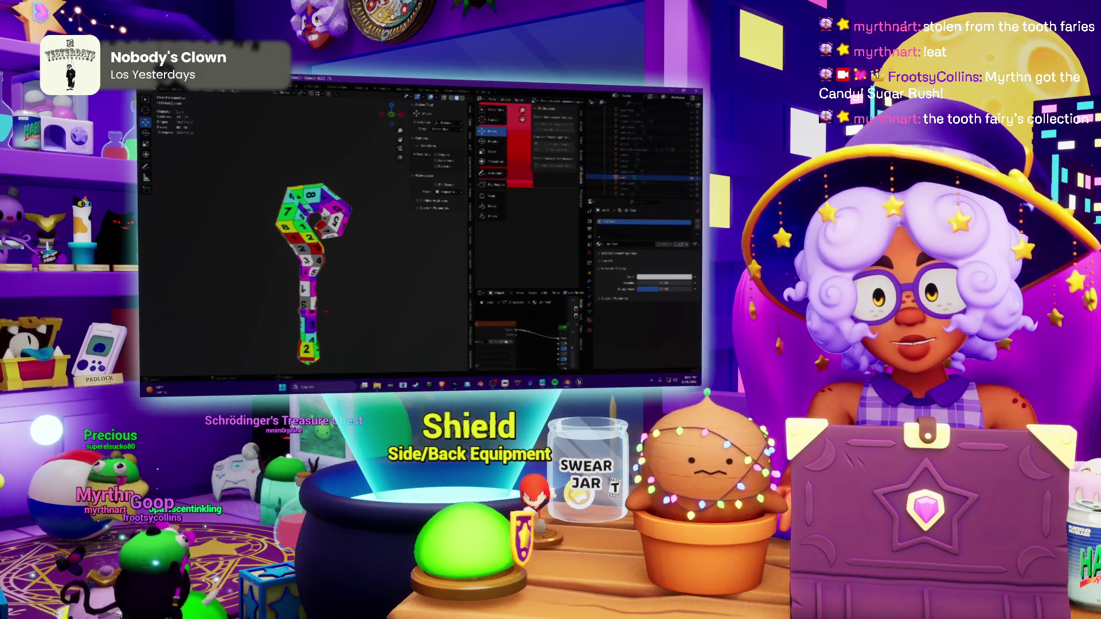
pyautogui.moveTo(365, 189); pyautogui.dragTo(367, 194, button='middle')
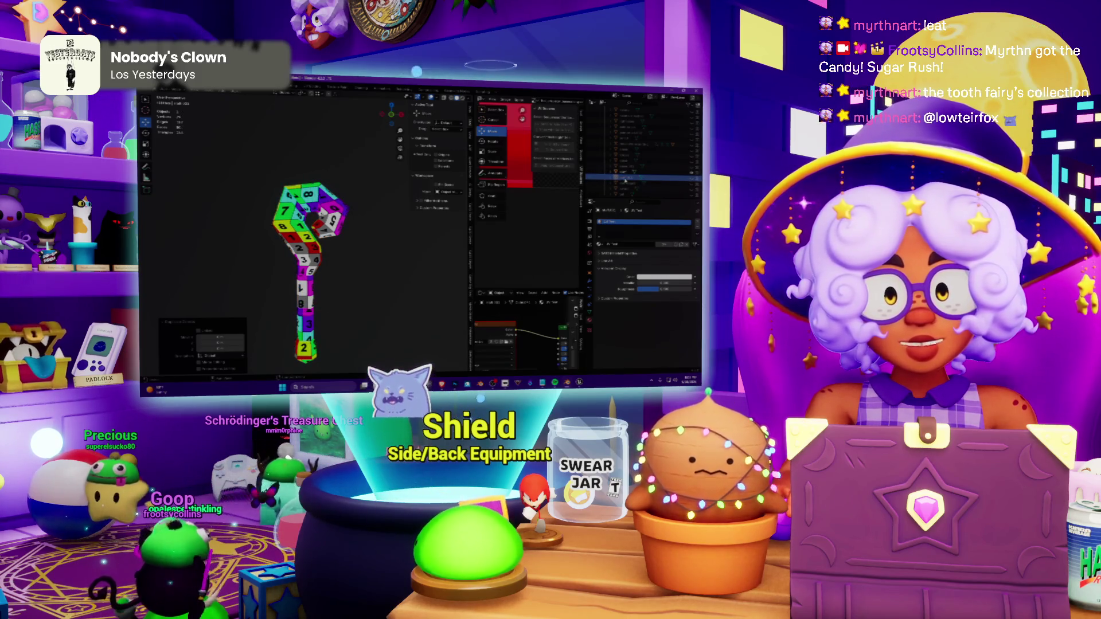
pyautogui.press('h')
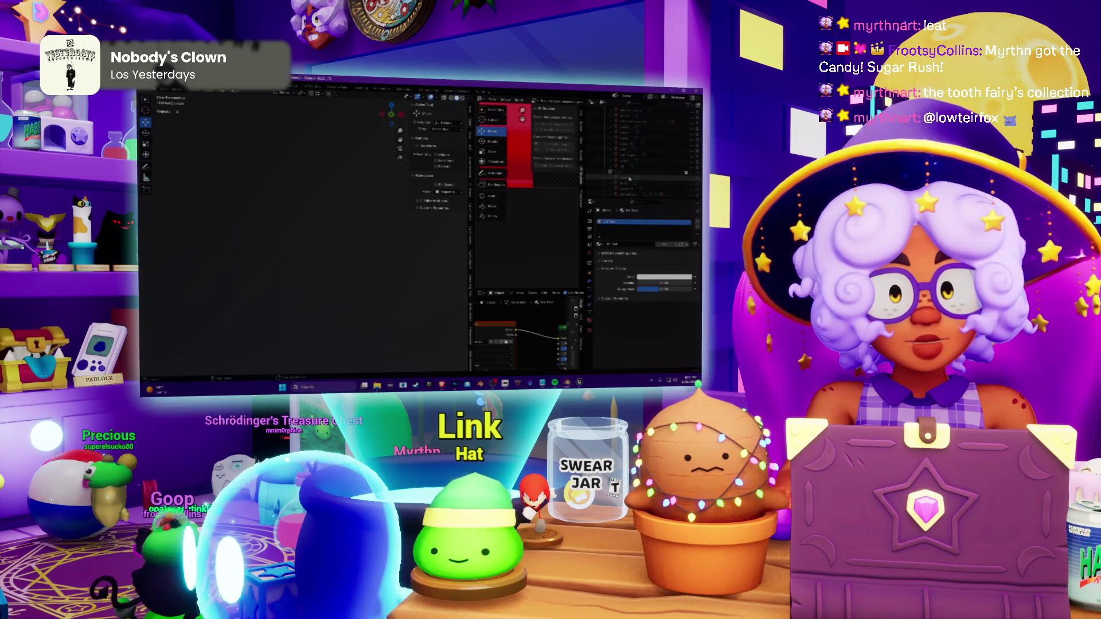
pyautogui.click(654, 133)
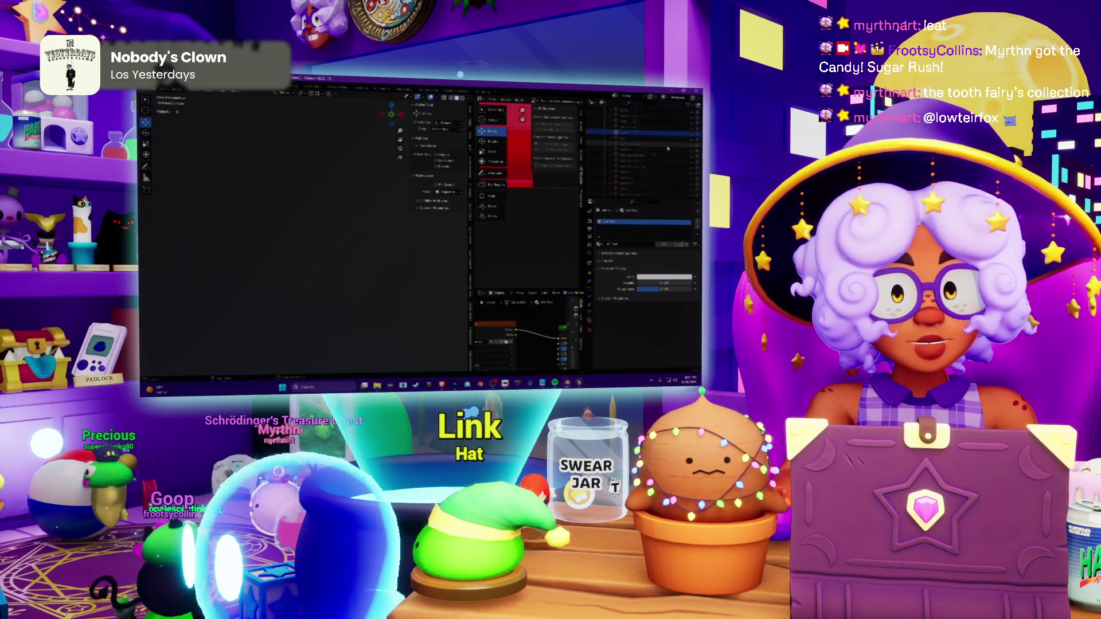
pyautogui.hotkey('alt', 'h')
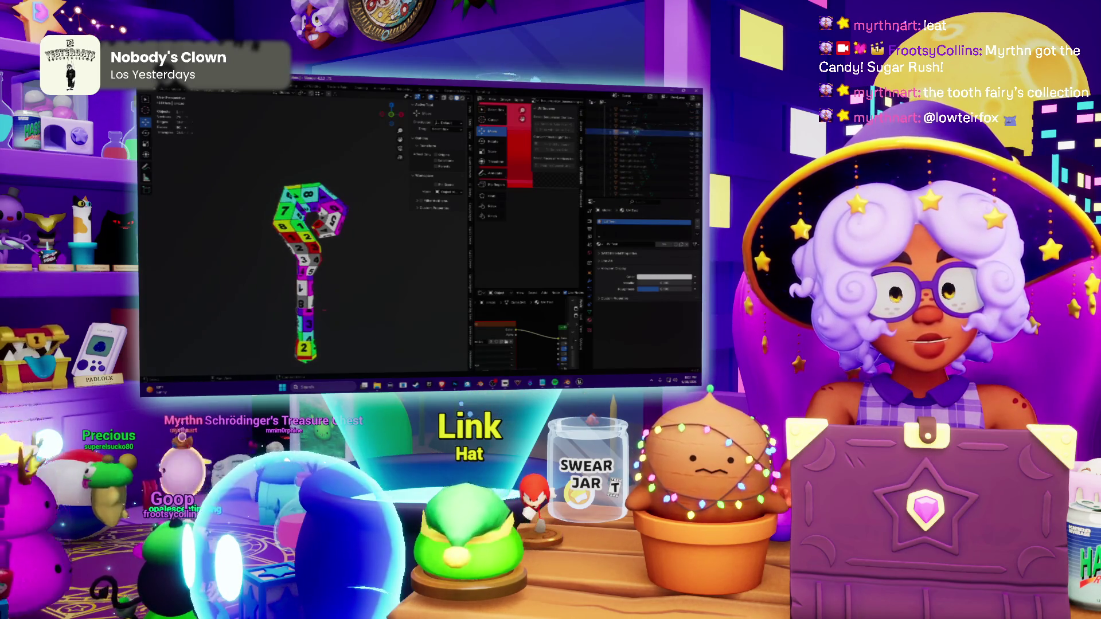
pyautogui.click(641, 128)
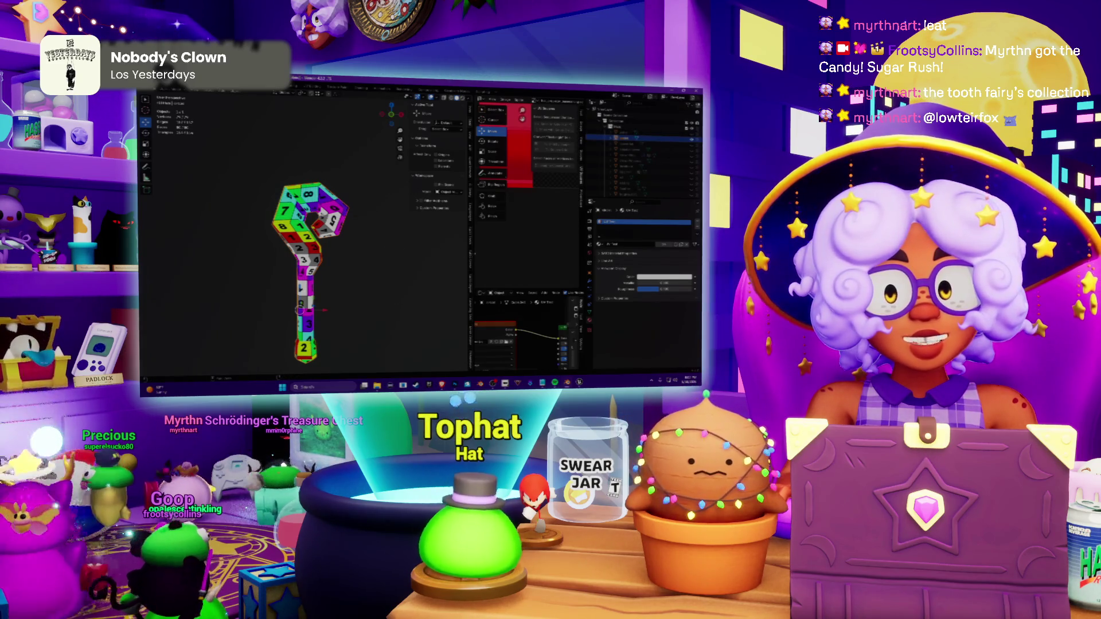
# Step: Widen the UV editing space beside the numbered staff model
pyautogui.moveTo(470, 224); pyautogui.dragTo(358, 225)
pyautogui.scroll(-3, 449, 194)
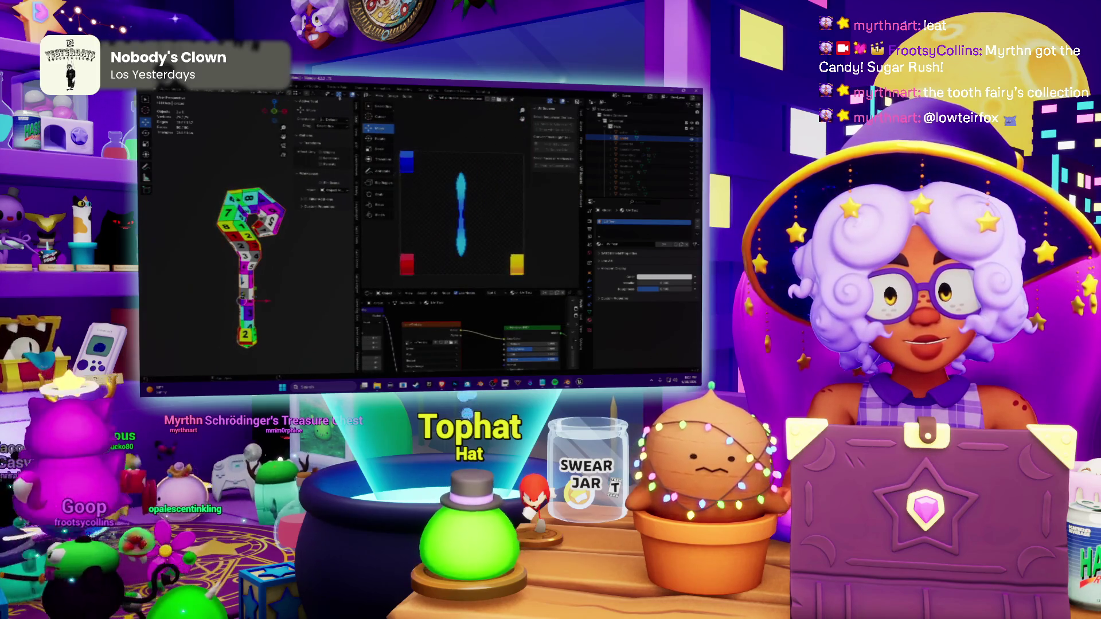
# Step: Switch the area to the UV Editor and enter Edit Mode so the staff's UV islands show over the blue texture
pyautogui.click(369, 95)
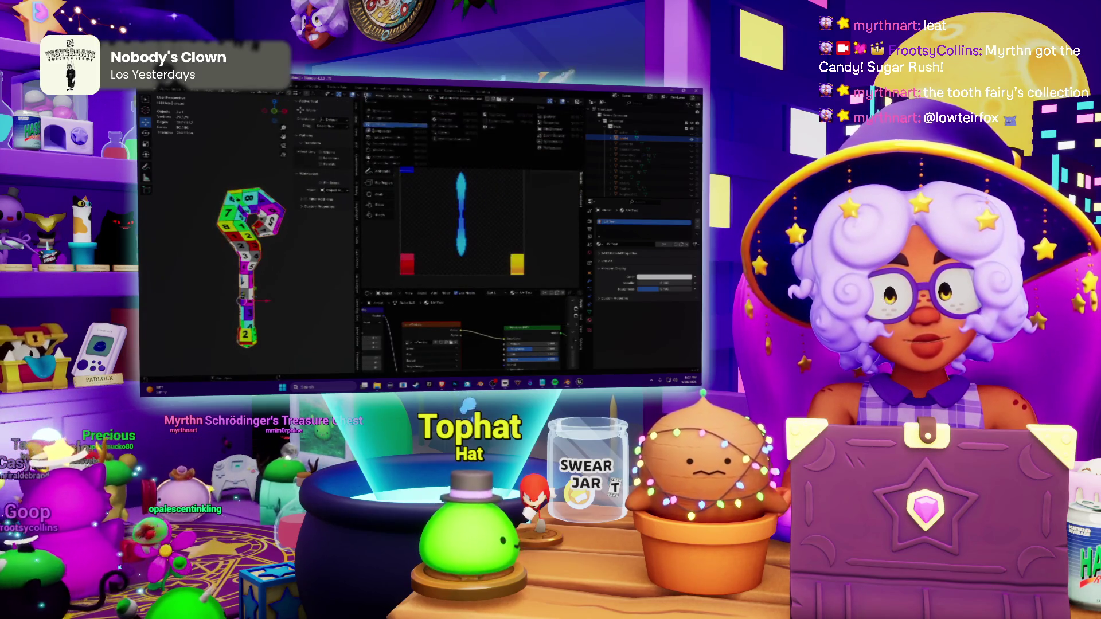
pyautogui.click(378, 125)
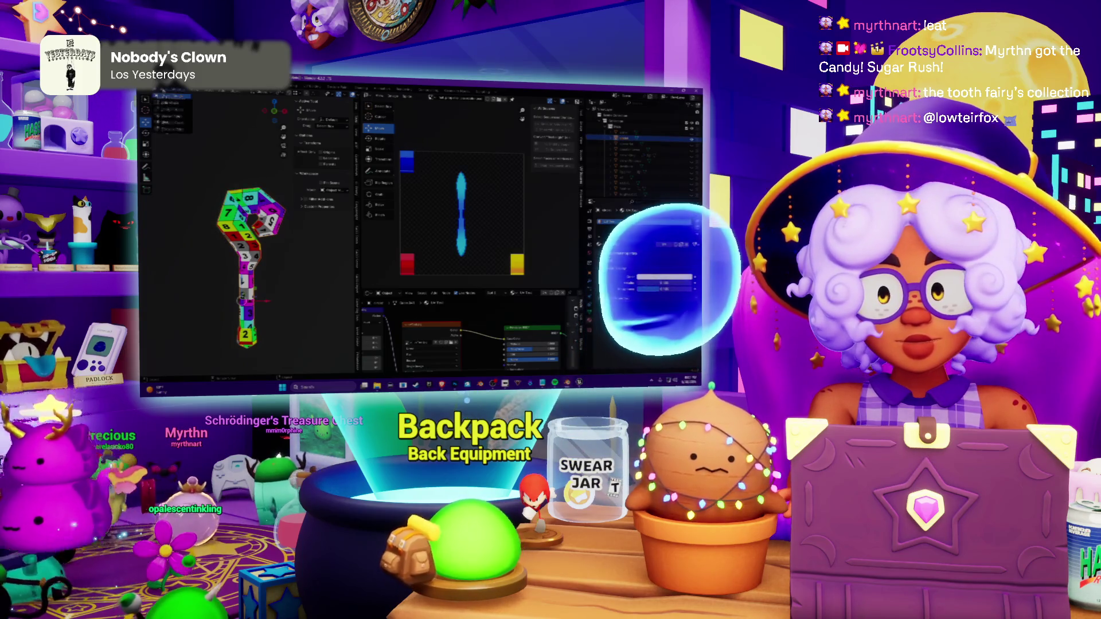
pyautogui.press('Tab')
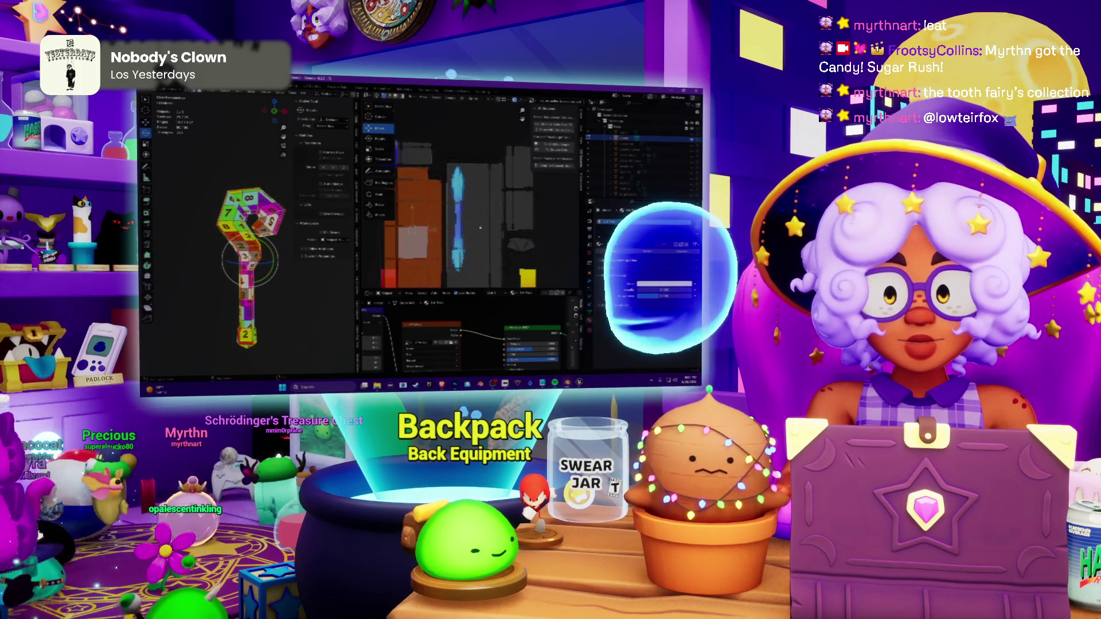
pyautogui.scroll(1, 481, 228)
pyautogui.scroll(2, 516, 189)
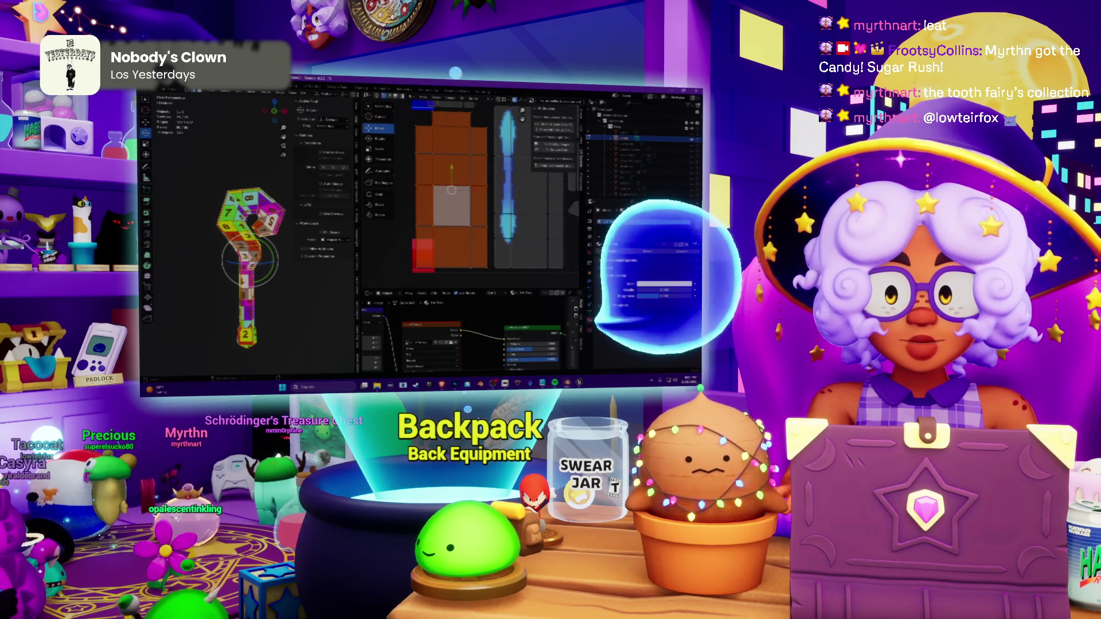
pyautogui.press('KP_1')
pyautogui.moveTo(250, 284); pyautogui.dragTo(249, 258, button='middle')
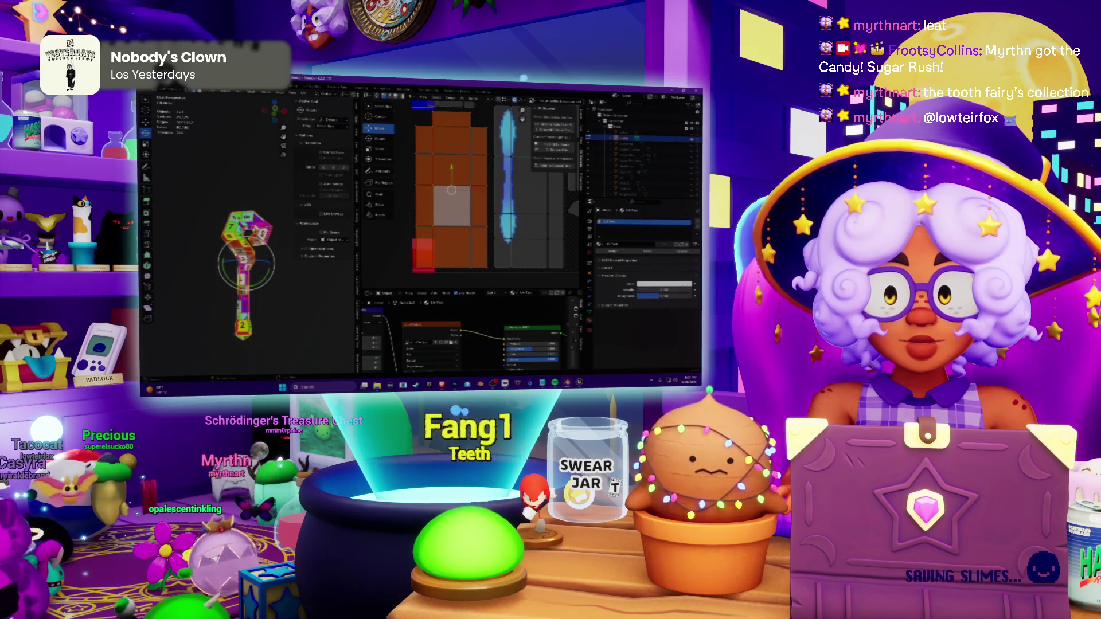
# Step: Select a run of faces along the staff to bring their UV islands into view
pyautogui.click(250, 241)
pyautogui.click(250, 259)
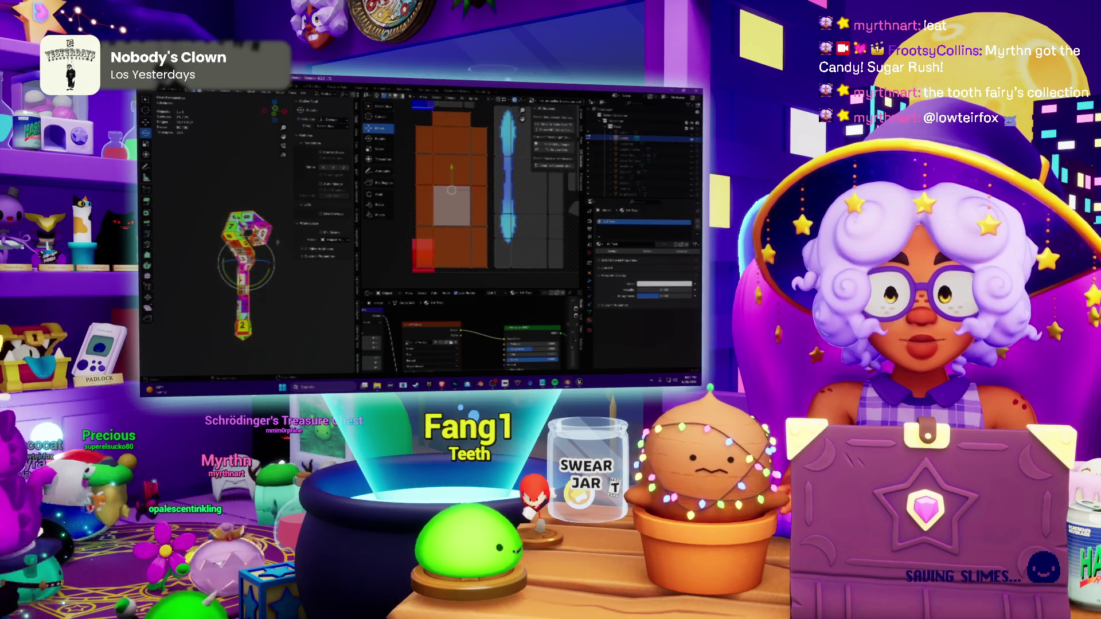
pyautogui.moveTo(278, 243); pyautogui.dragTo(277, 258, button='middle')
pyautogui.click(245, 279)
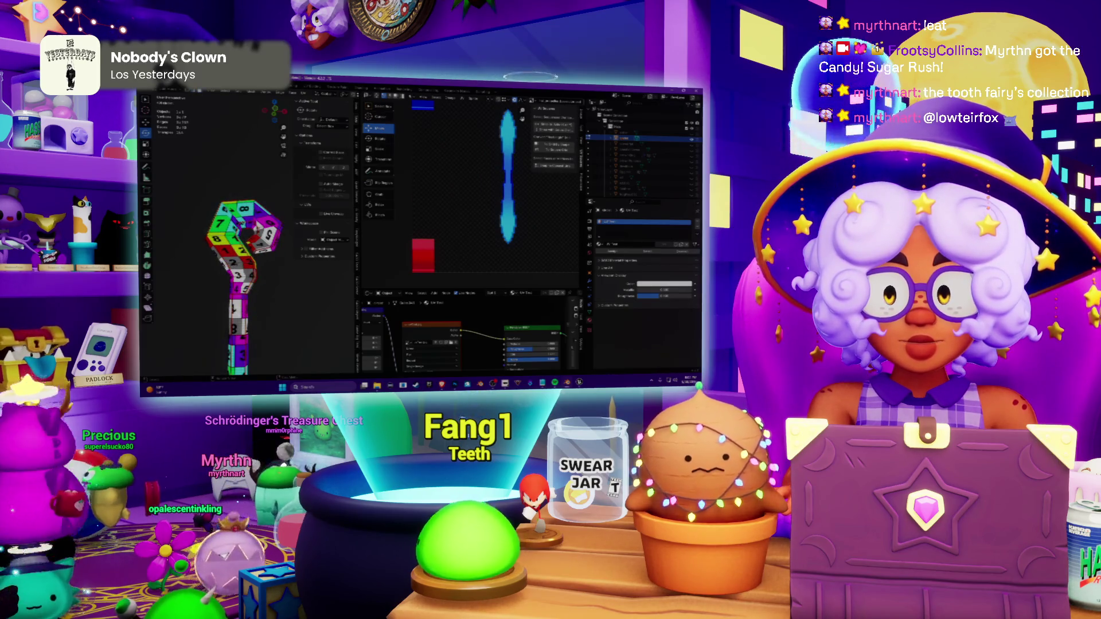
pyautogui.click(244, 216)
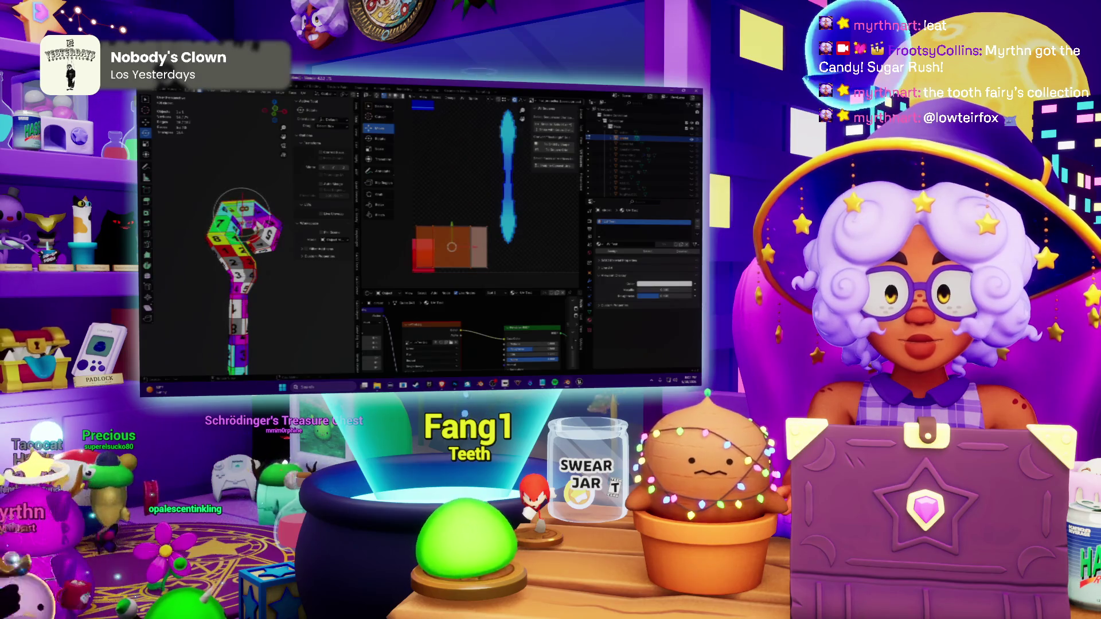
pyautogui.click(243, 215)
pyautogui.click(245, 228)
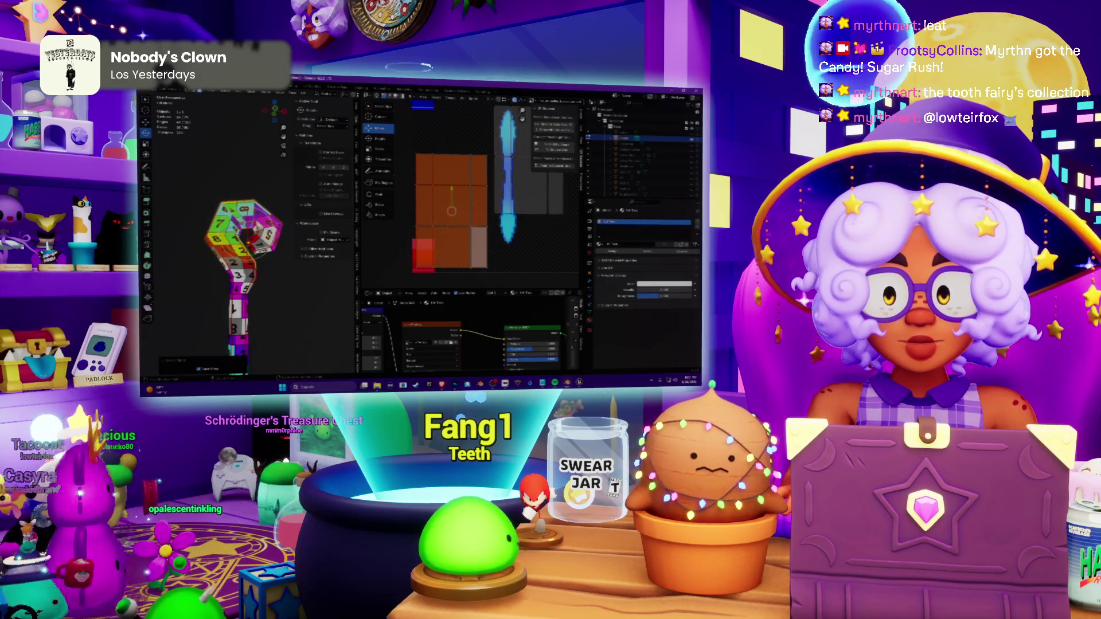
# Step: Select another set of staff faces and apply a UV operation from their context menu
pyautogui.moveTo(245, 229); pyautogui.dragTo(269, 230, button='middle')
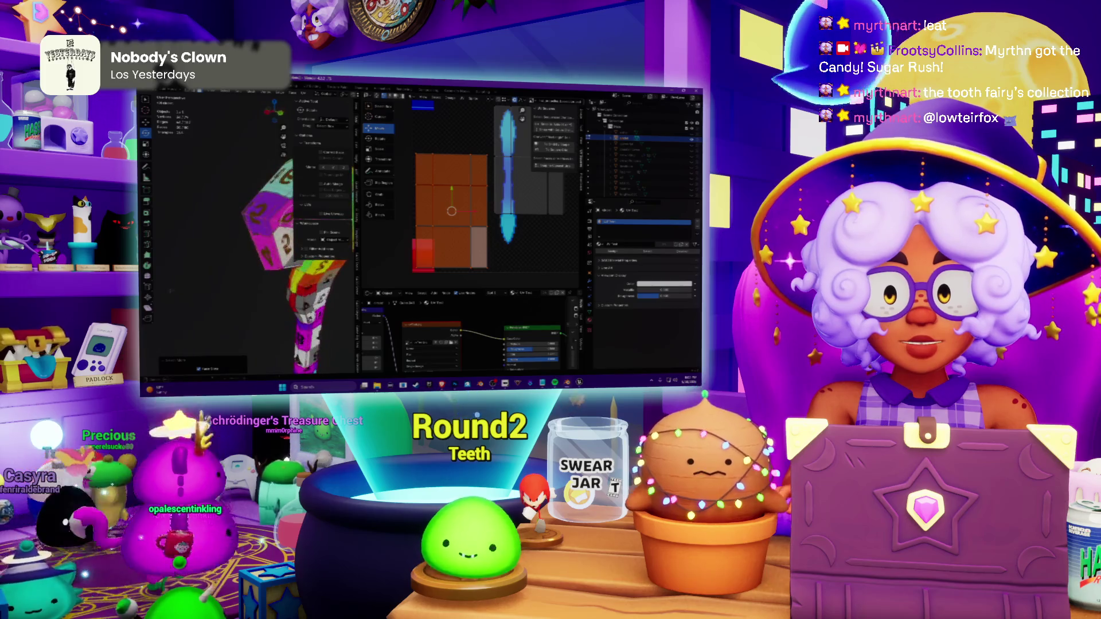
pyautogui.click(268, 231)
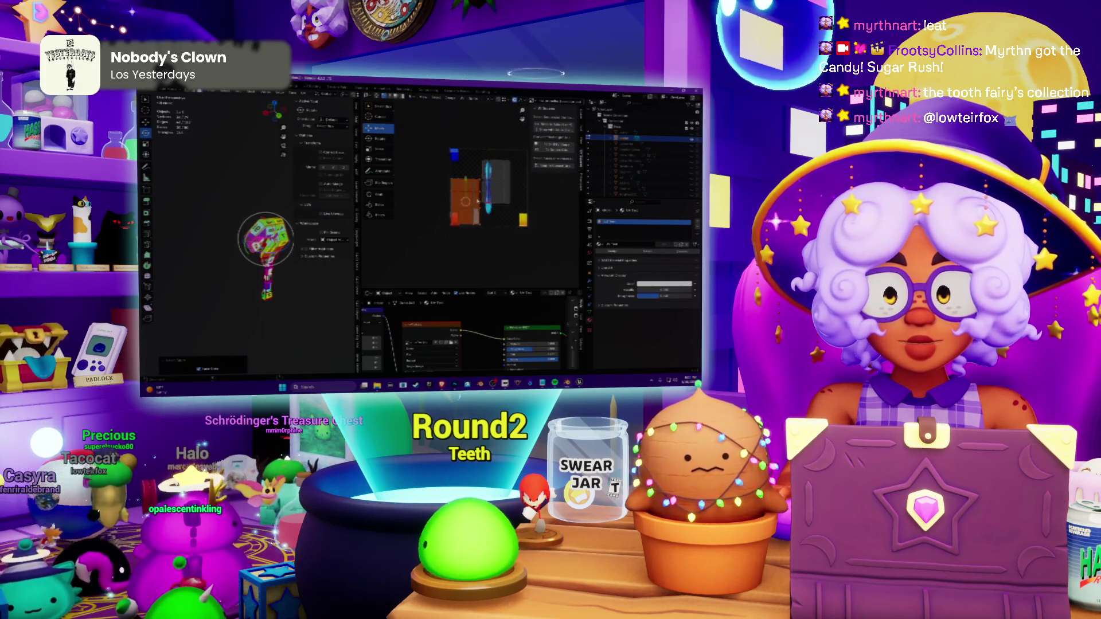
pyautogui.moveTo(268, 231); pyautogui.dragTo(275, 284, button='middle')
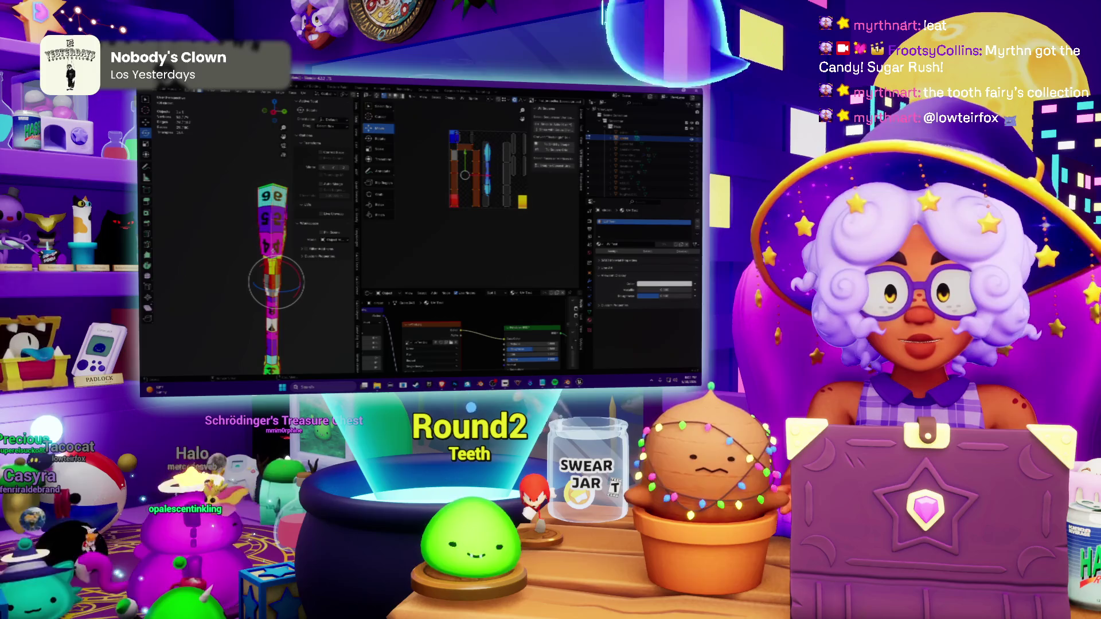
pyautogui.rightClick(274, 255)
pyautogui.click(259, 258)
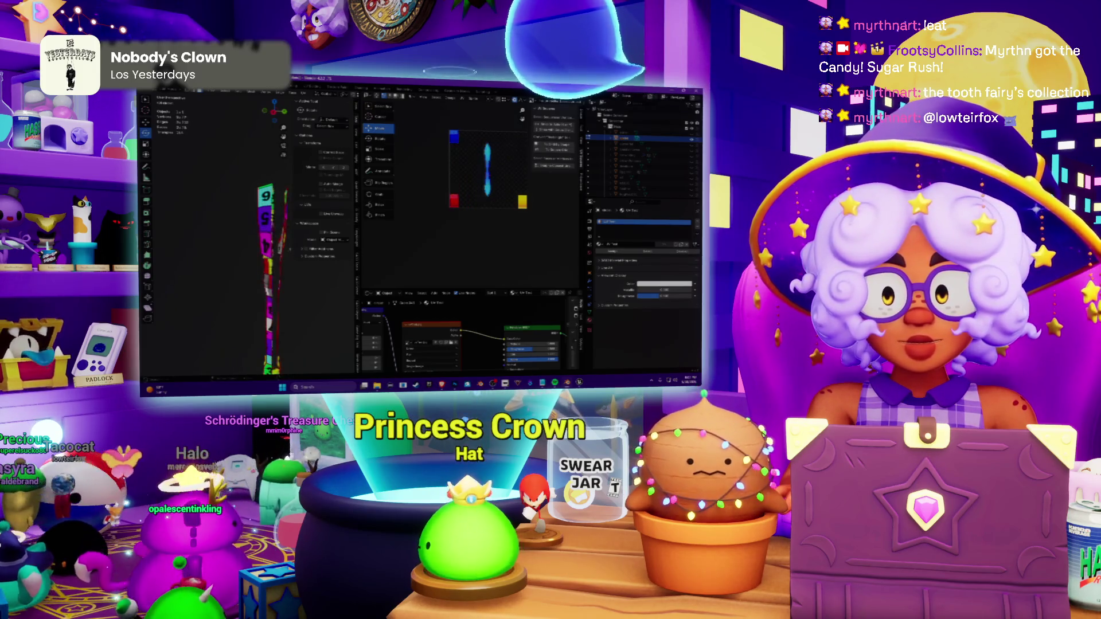
# Step: Grow the selection across the staff with Ctrl+L and bring up face operations over its stem
pyautogui.hotkey('ctrl', 'l')
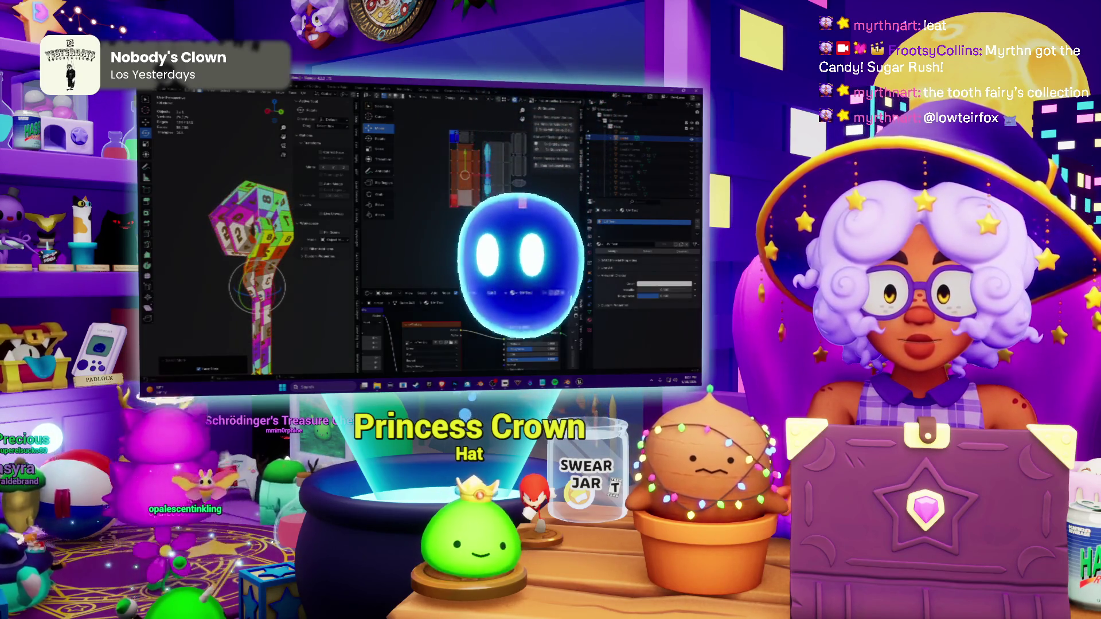
pyautogui.keyDown('shift'); pyautogui.moveTo(258, 293); pyautogui.dragTo(258, 129, button='middle'); pyautogui.keyUp('shift')
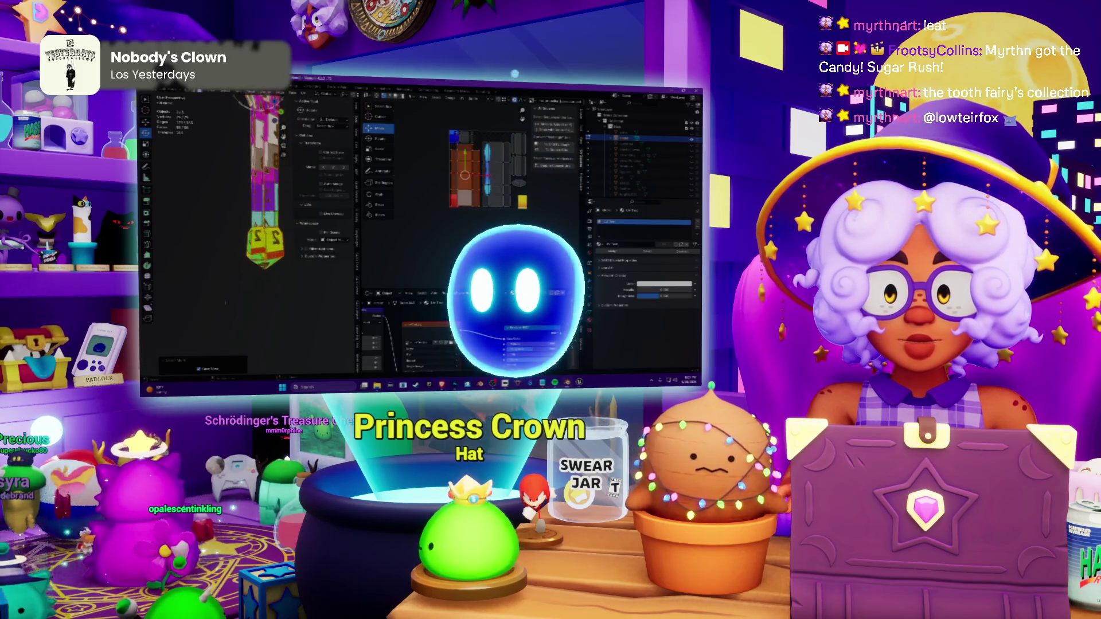
pyautogui.moveTo(258, 172); pyautogui.dragTo(285, 197, button='middle')
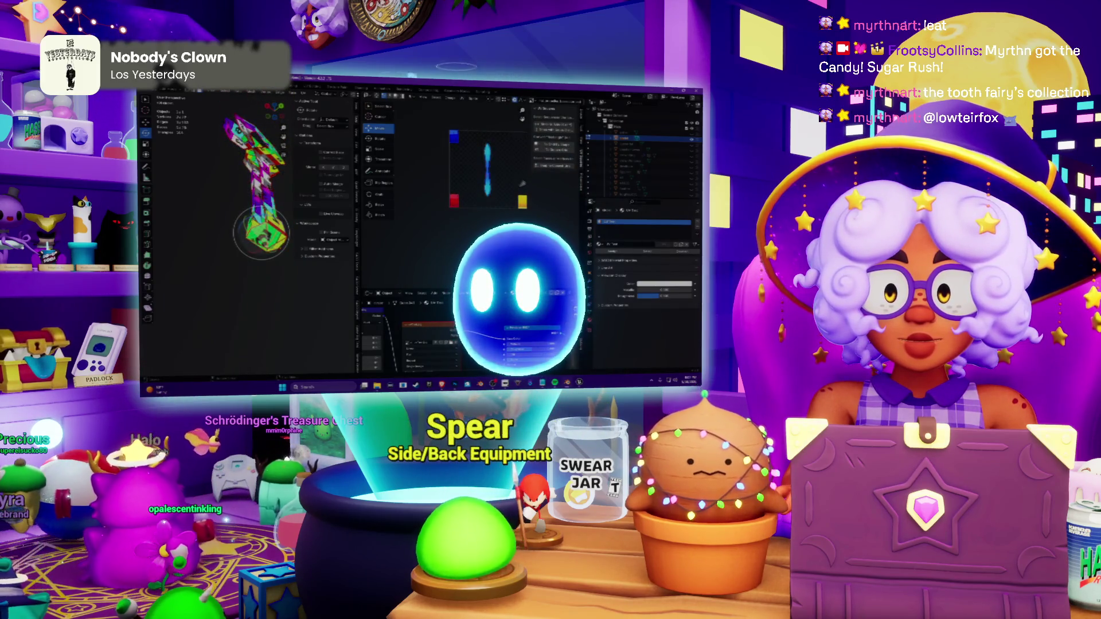
pyautogui.moveTo(241, 165); pyautogui.dragTo(228, 253, button='middle')
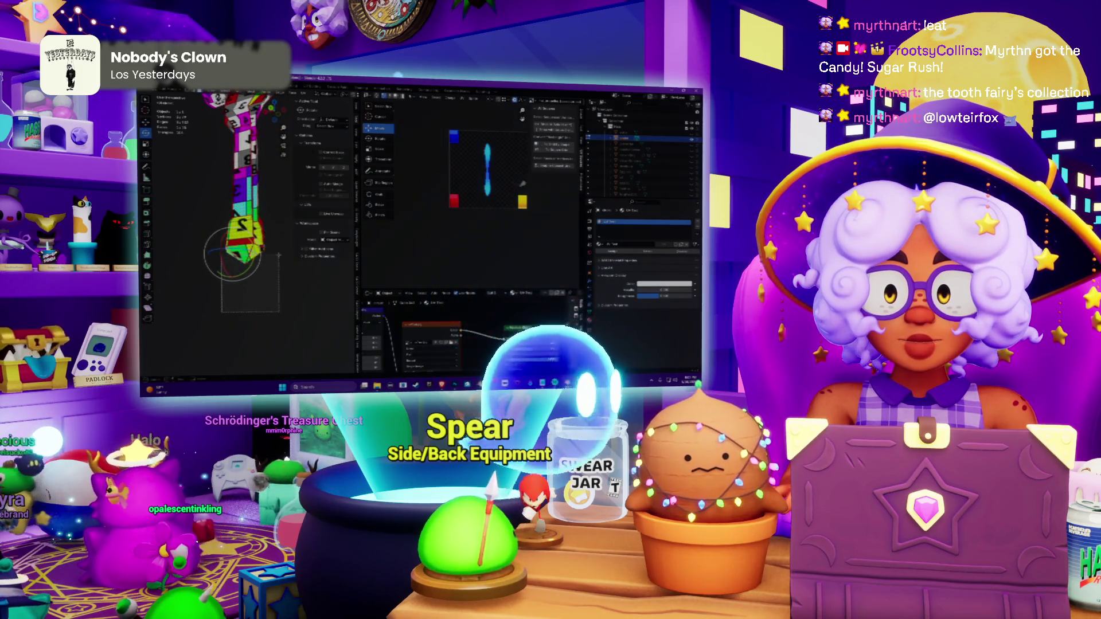
pyautogui.rightClick(245, 237)
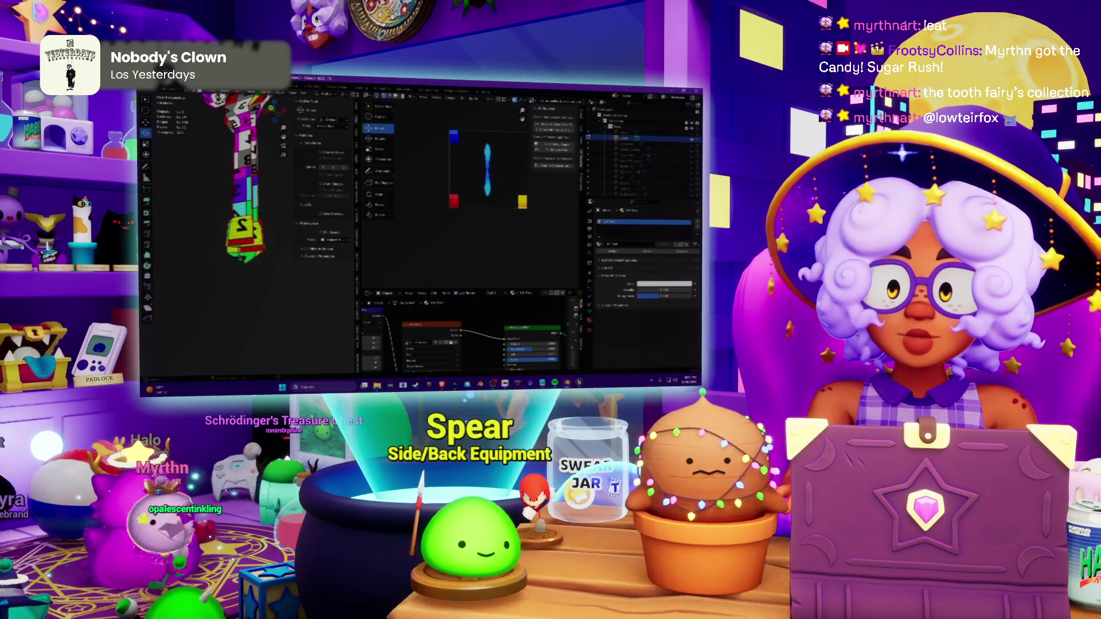
pyautogui.moveTo(245, 172); pyautogui.dragTo(258, 185, button='middle')
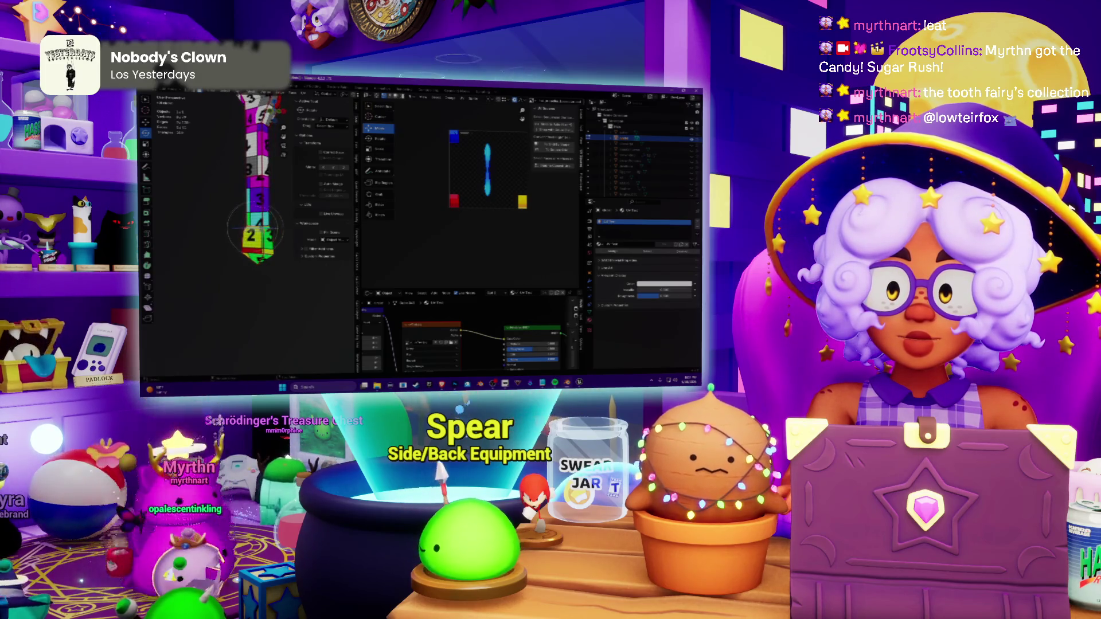
pyautogui.rightClick(226, 214)
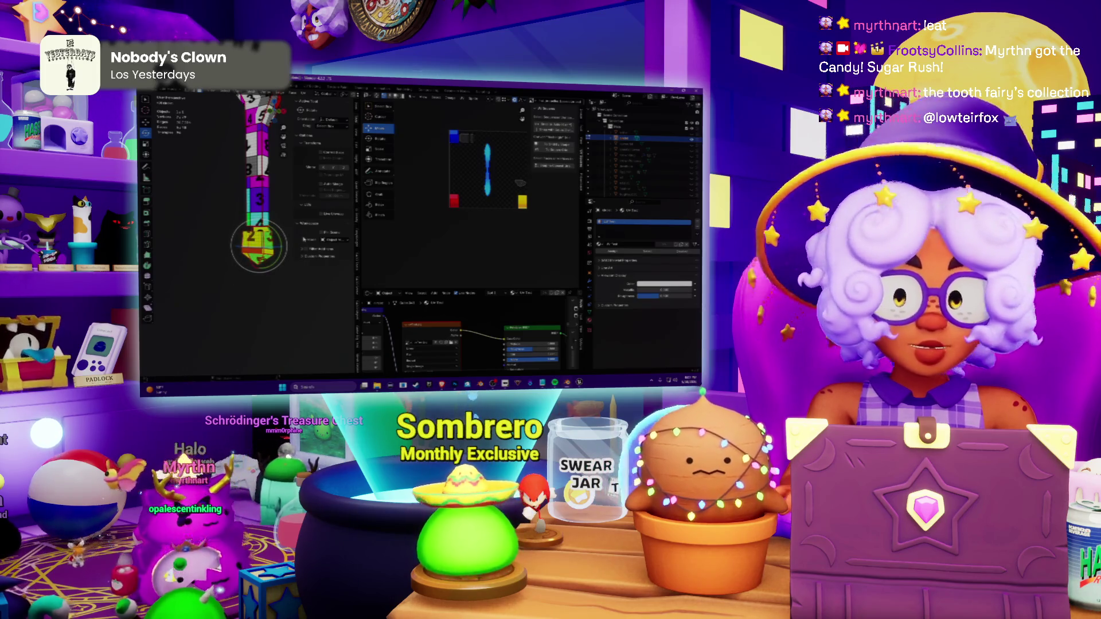
# Step: Select faces near the staff's base, check them from several angles and widen the 3D view beside the UV layout
pyautogui.moveTo(258, 246); pyautogui.dragTo(252, 248, button='middle')
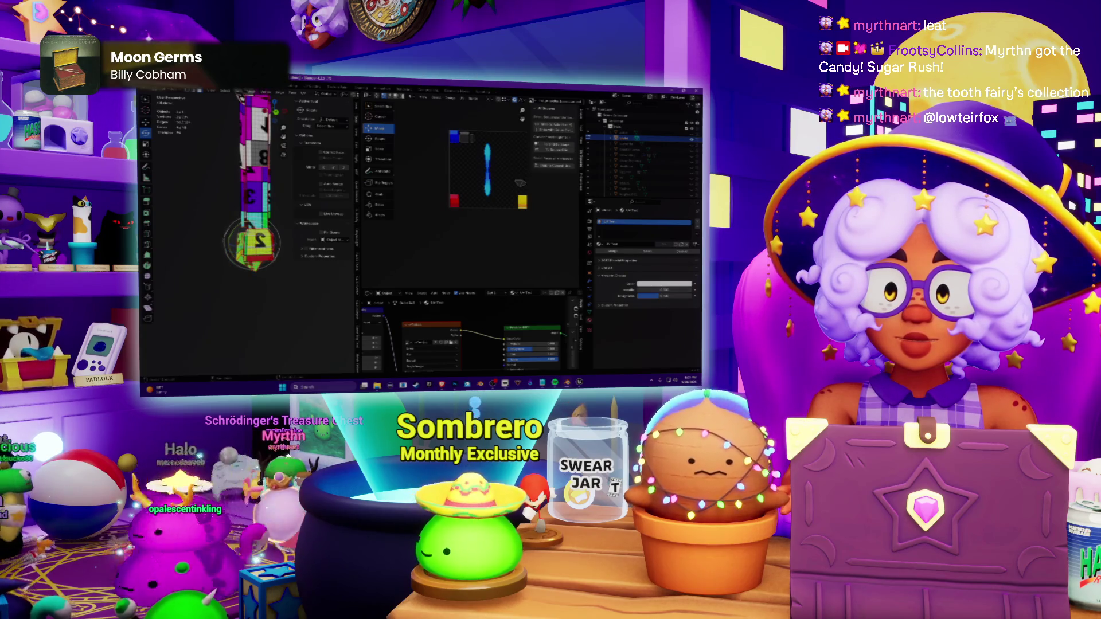
pyautogui.moveTo(252, 244); pyautogui.dragTo(256, 238)
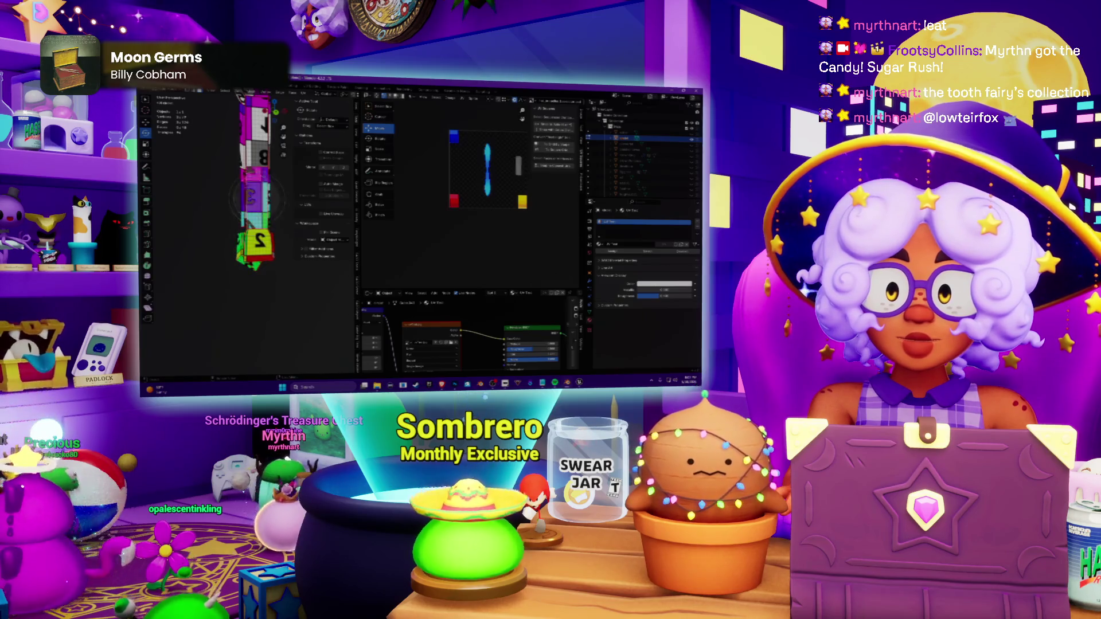
pyautogui.moveTo(252, 247); pyautogui.dragTo(241, 248, button='middle')
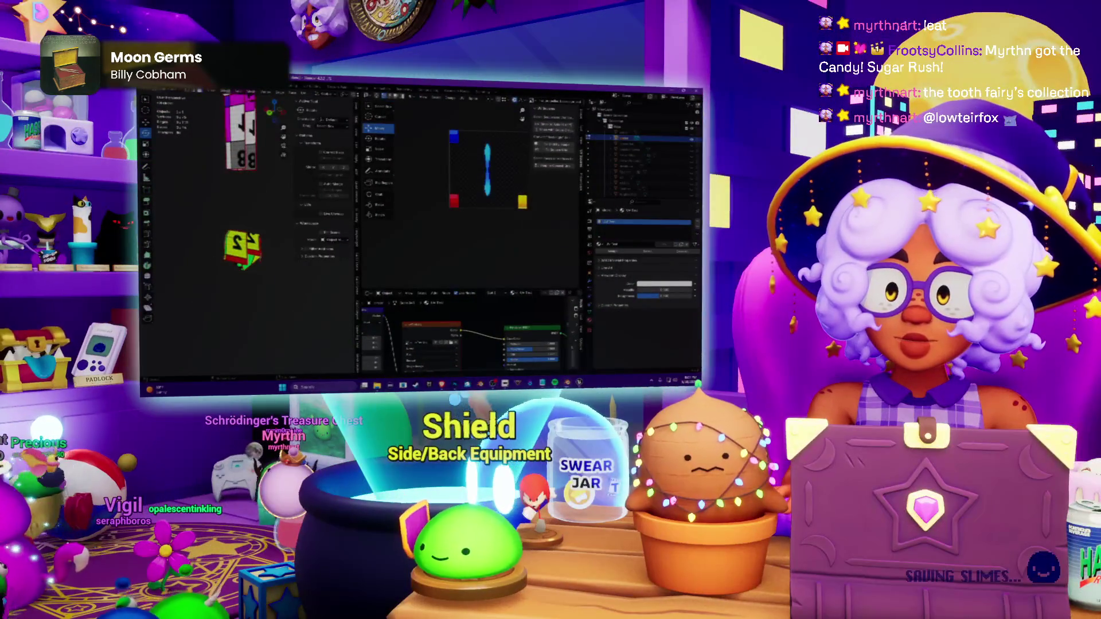
pyautogui.hotkey('shift', 'a')
pyautogui.press('Escape')
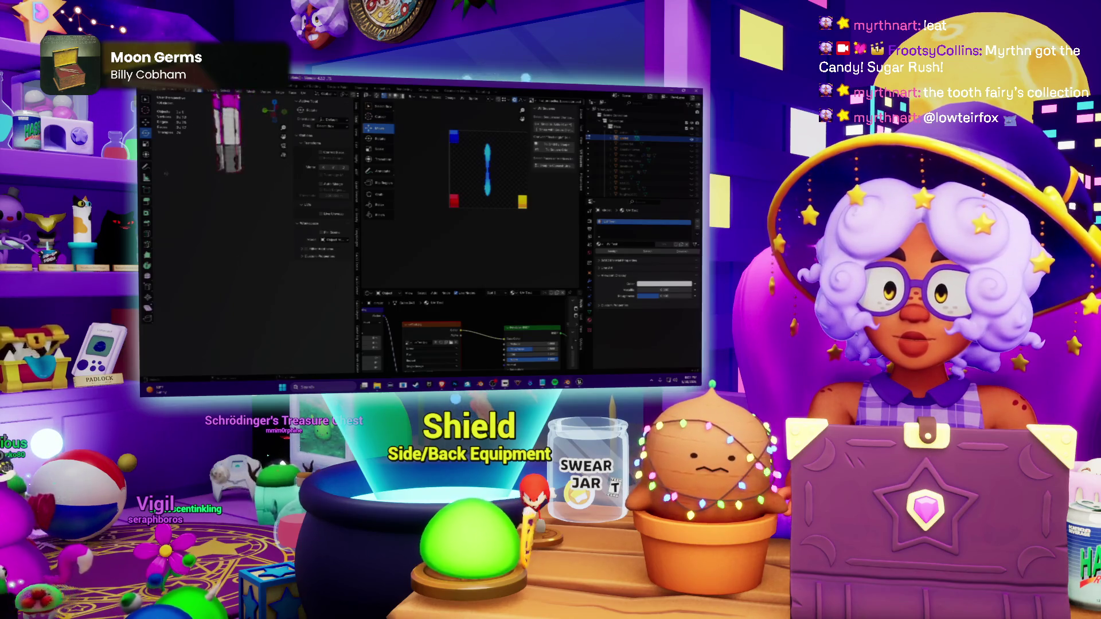
pyautogui.moveTo(237, 172); pyautogui.dragTo(263, 233, button='middle')
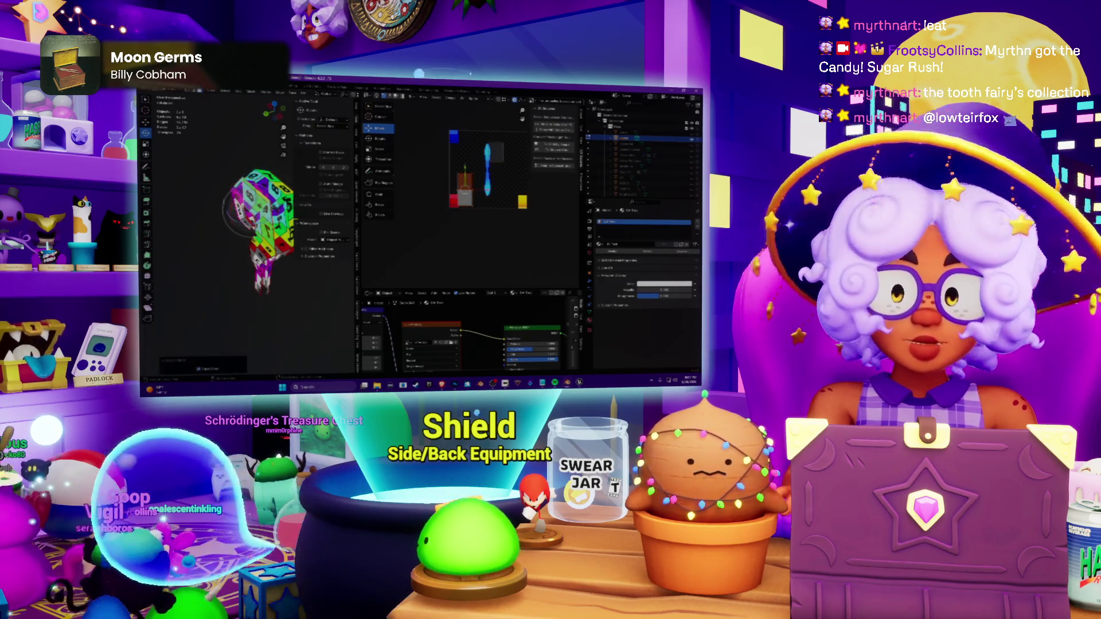
pyautogui.moveTo(258, 224)
pyautogui.mouseDown(button='middle')
pyautogui.moveTo(275, 232)
pyautogui.moveTo(237, 202)
pyautogui.mouseUp(button='middle')
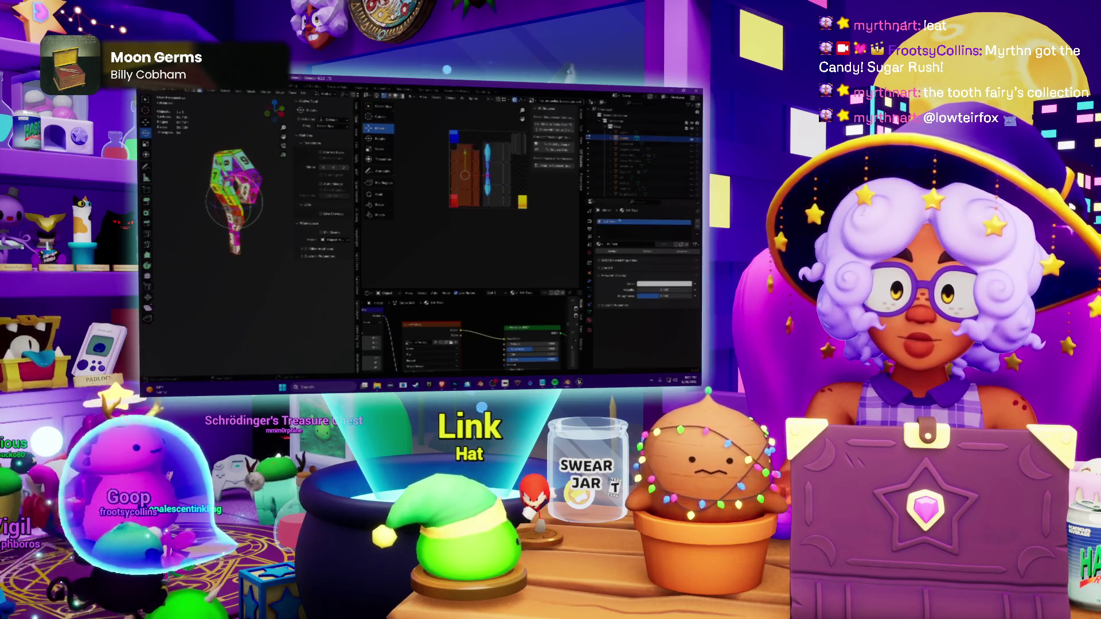
pyautogui.scroll(2, 477, 163)
pyautogui.scroll(3, 233, 207)
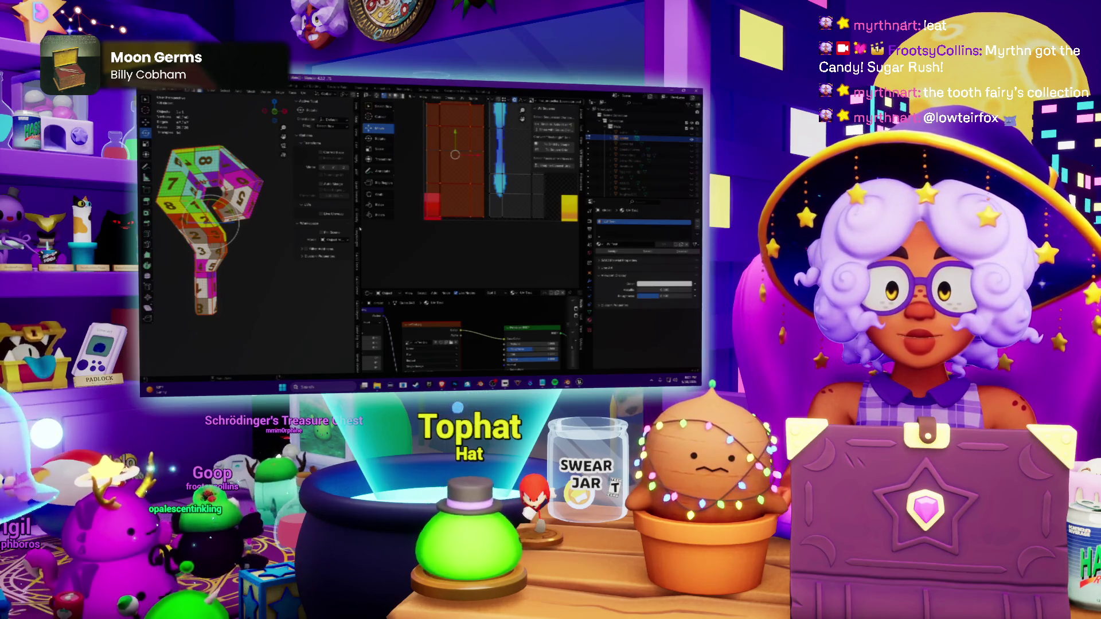
pyautogui.moveTo(357, 216); pyautogui.dragTo(469, 216)
pyautogui.scroll(-2, 284, 224)
pyautogui.scroll(-2, 284, 224)
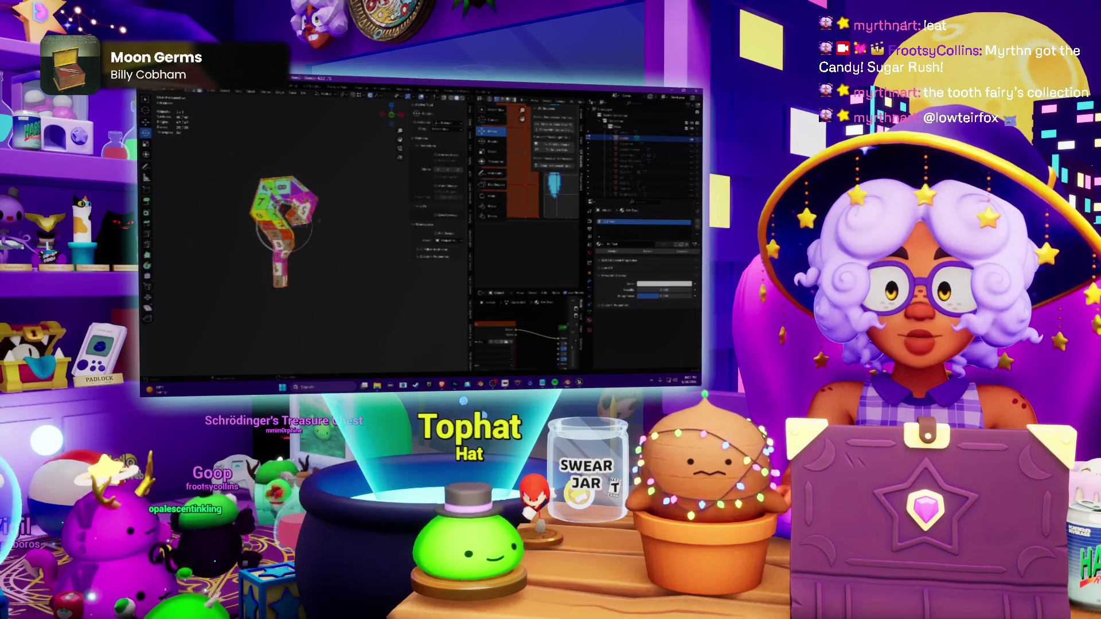
pyautogui.scroll(2, 284, 224)
pyautogui.scroll(2, 284, 198)
pyautogui.scroll(1, 285, 189)
pyautogui.scroll(1, 284, 172)
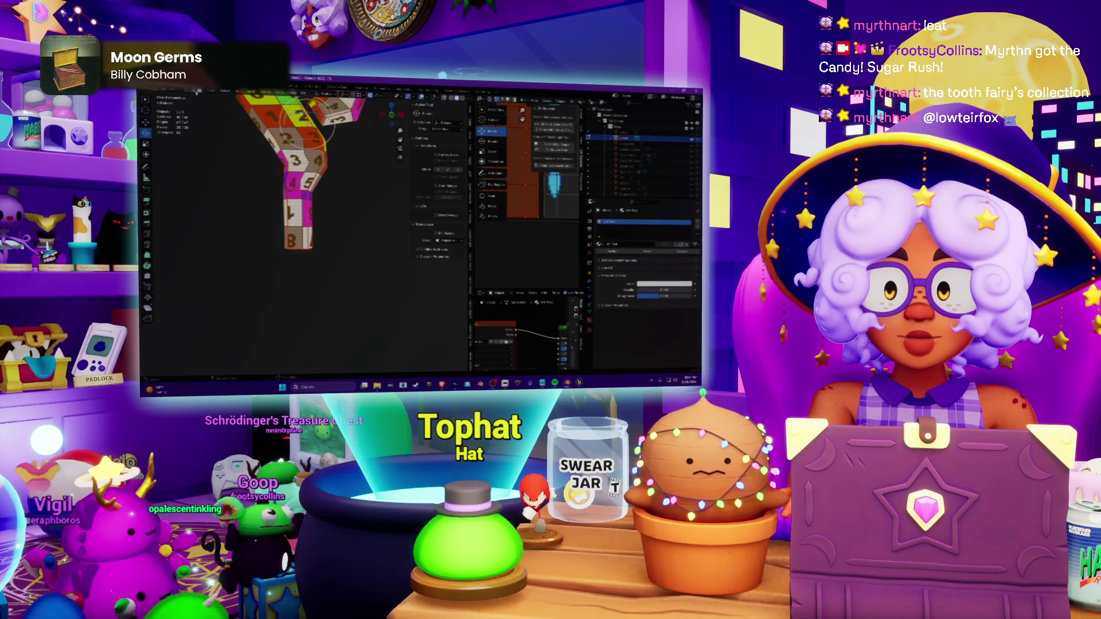
# Step: Select a different group of staff faces and orbit around the striped shaft to inspect them
pyautogui.click(297, 194)
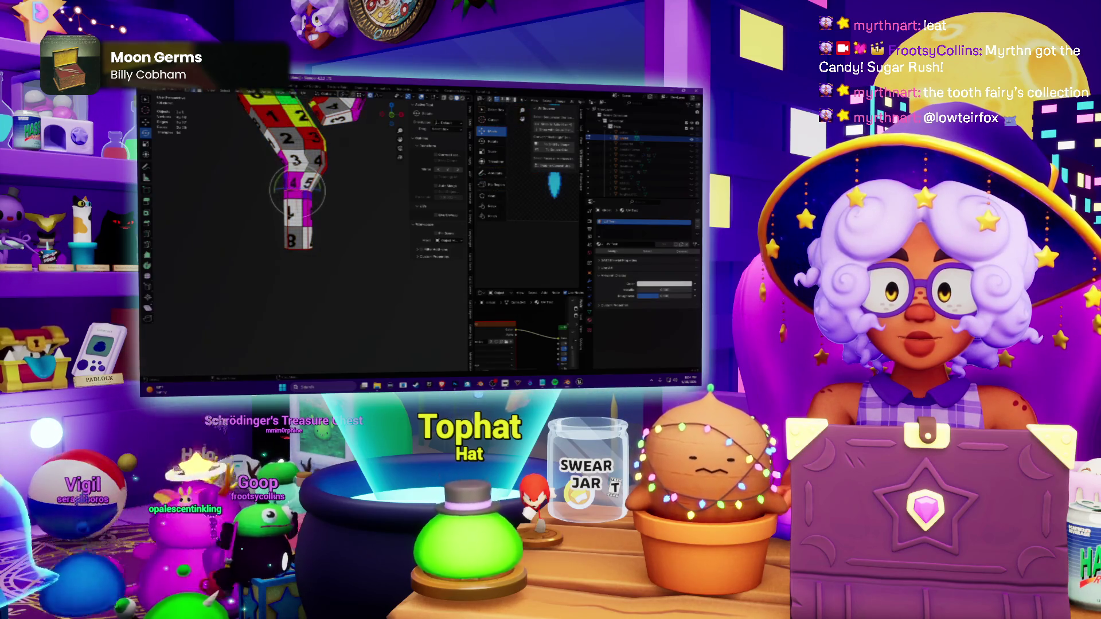
pyautogui.keyDown('shift'); pyautogui.moveTo(297, 193); pyautogui.dragTo(276, 206, button='middle'); pyautogui.keyUp('shift')
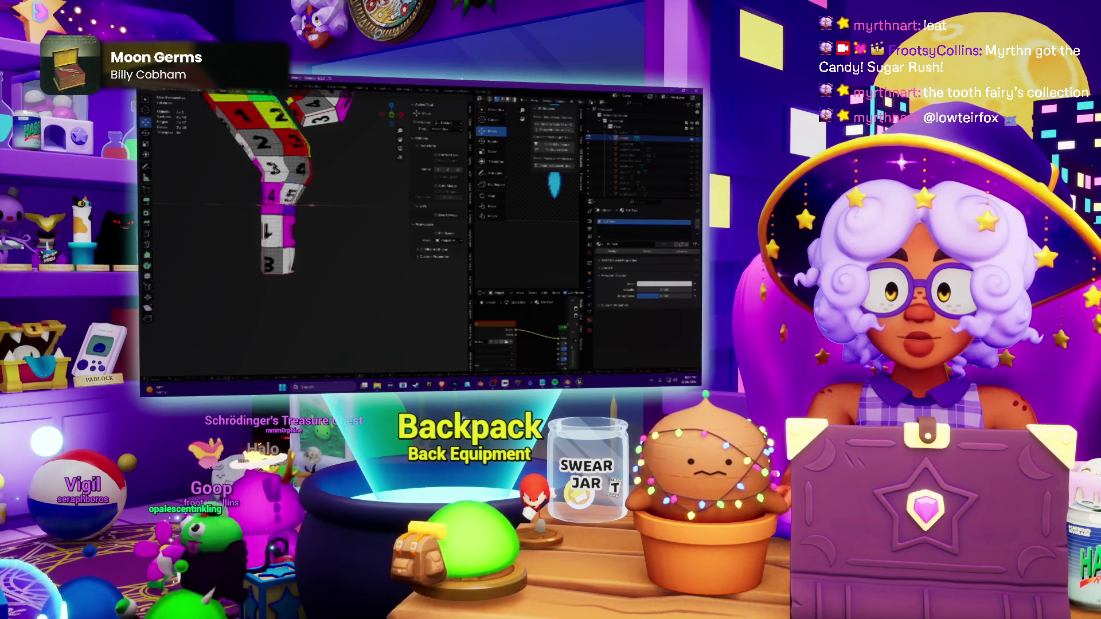
pyautogui.moveTo(301, 204); pyautogui.dragTo(288, 204, button='middle')
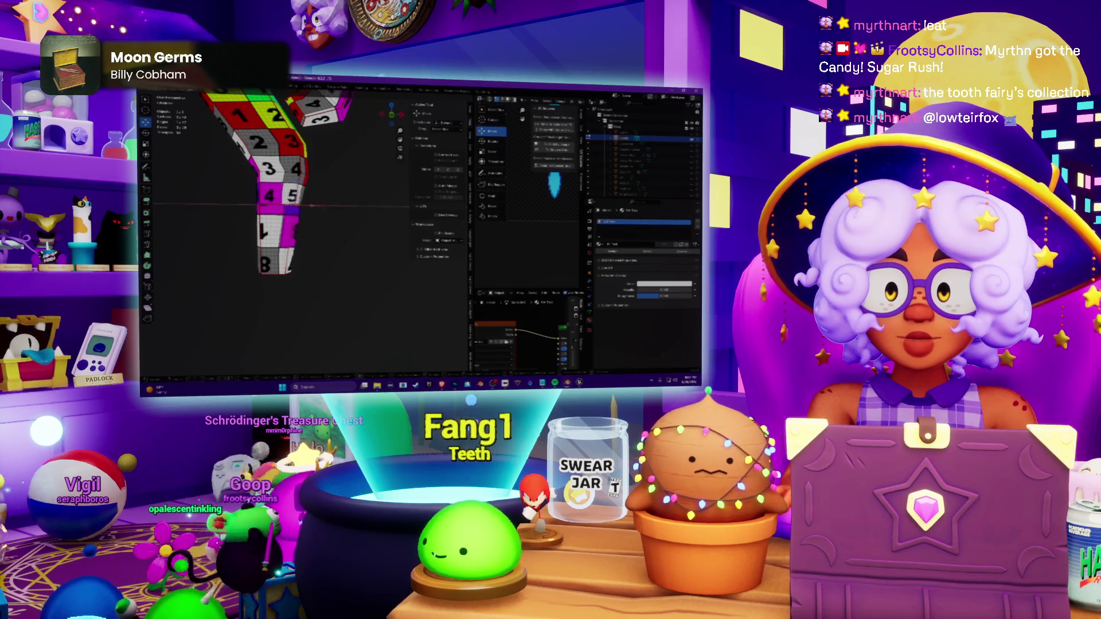
pyautogui.moveTo(288, 204)
pyautogui.mouseDown(button='middle')
pyautogui.moveTo(254, 182)
pyautogui.moveTo(377, 189)
pyautogui.mouseUp(button='middle')
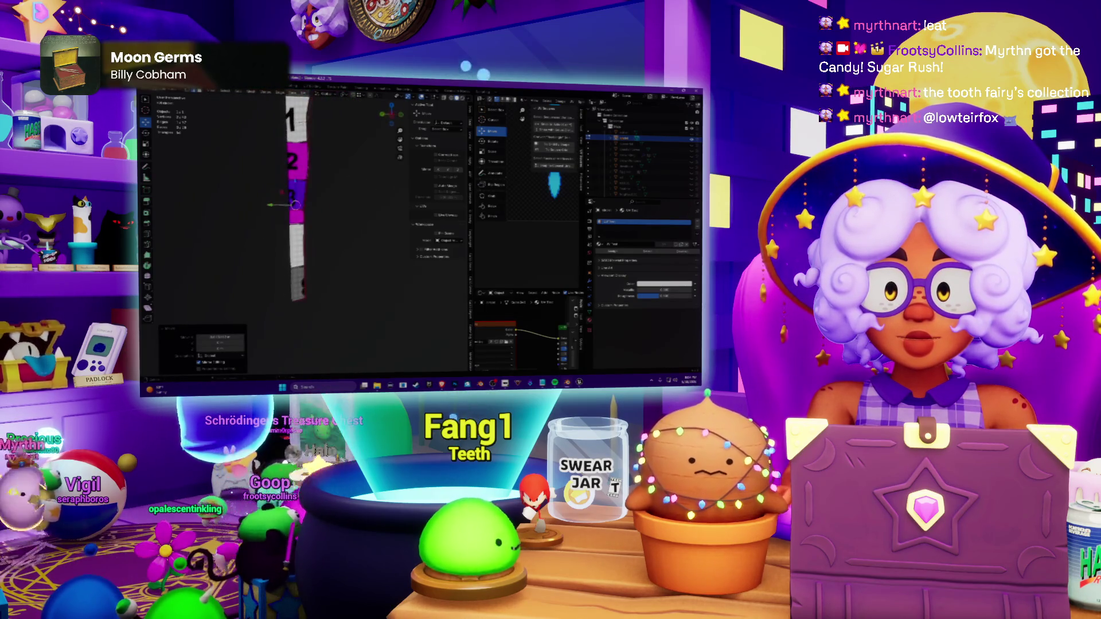
pyautogui.moveTo(293, 209); pyautogui.dragTo(292, 237, button='middle')
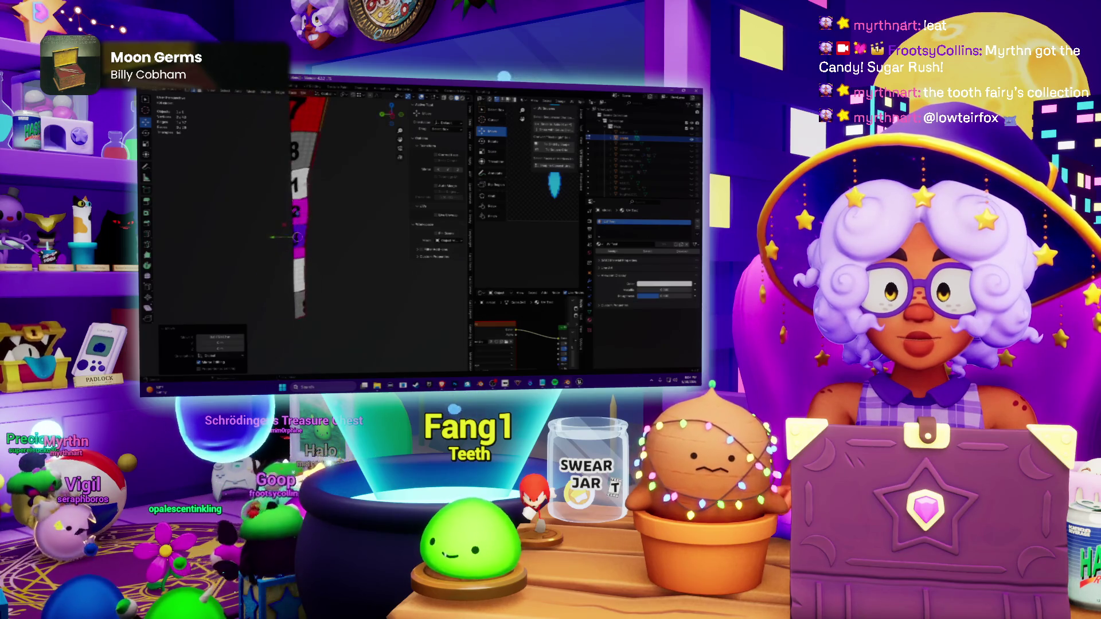
pyautogui.moveTo(352, 215); pyautogui.dragTo(345, 215, button='middle')
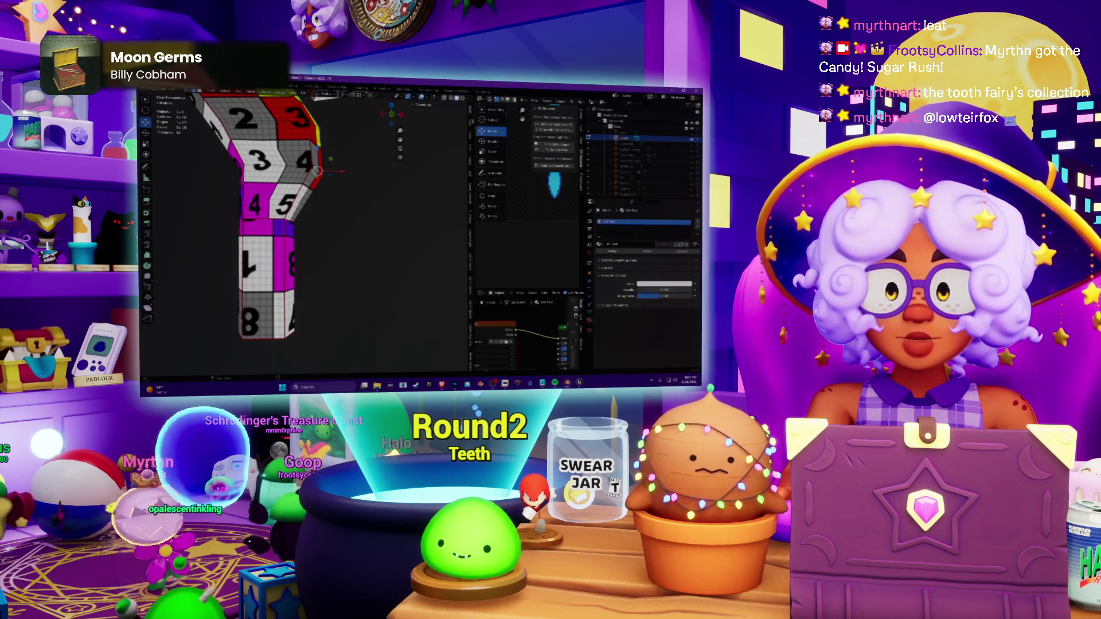
pyautogui.moveTo(345, 215); pyautogui.dragTo(345, 215, button='middle')
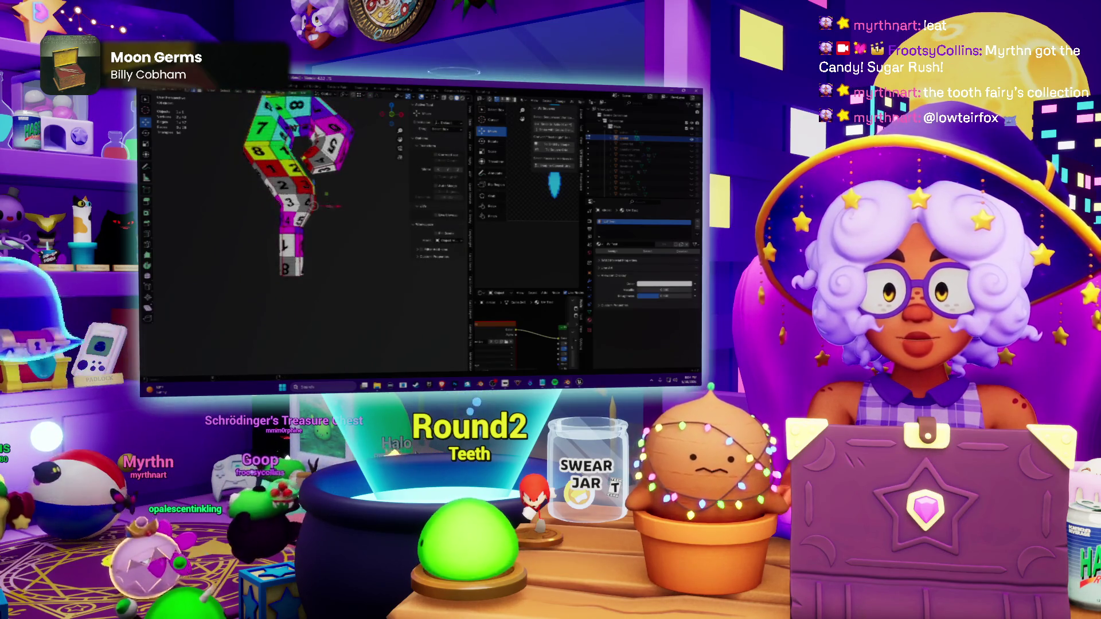
pyautogui.scroll(-3, 306, 224)
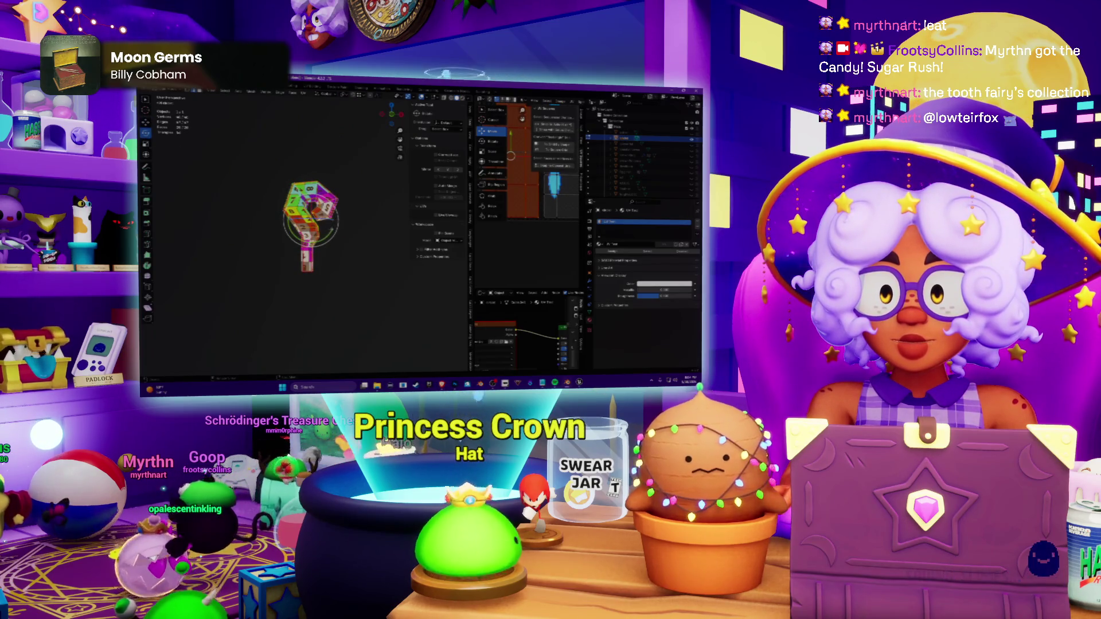
# Step: Confirm the rotation that lays the staff's shaft sideways
pyautogui.click(334, 97)
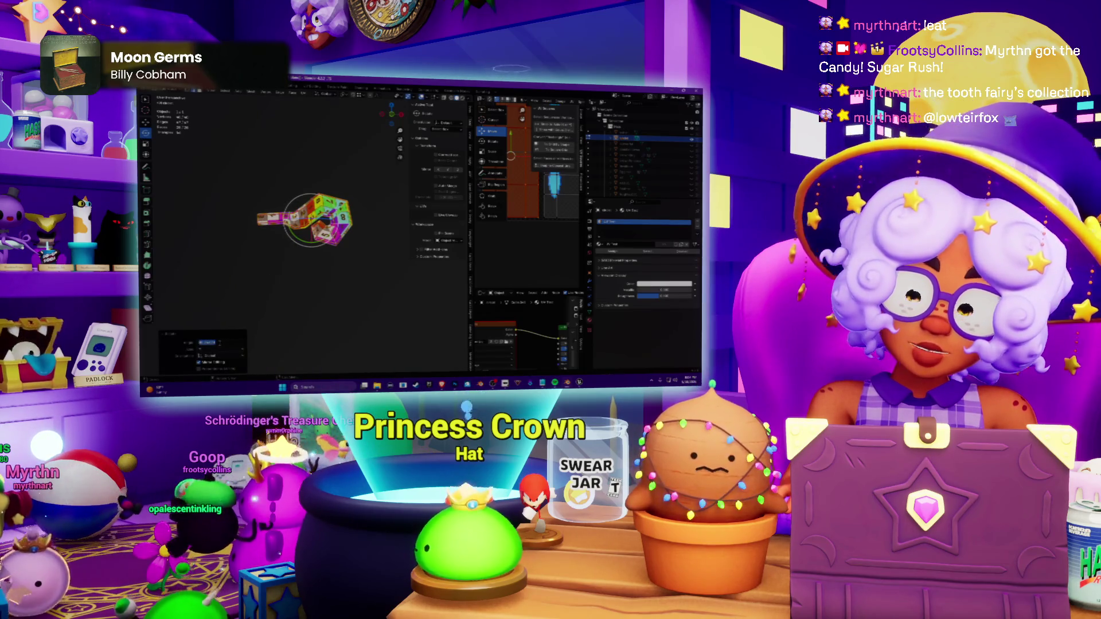
pyautogui.scroll(1, 306, 233)
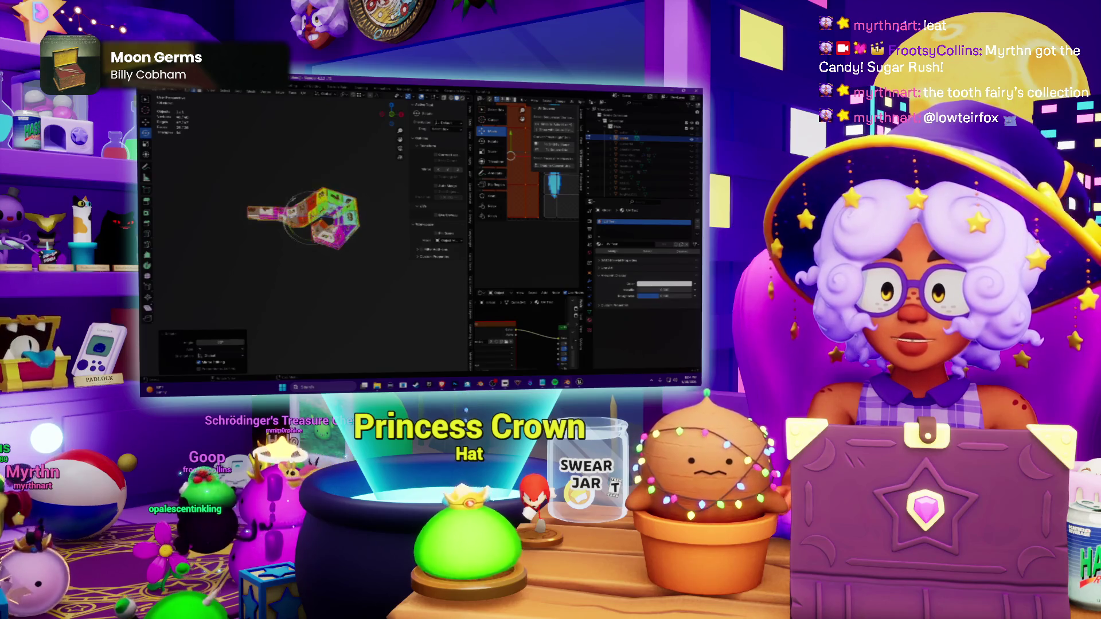
pyautogui.scroll(2, 305, 233)
pyautogui.scroll(1, 305, 232)
pyautogui.scroll(1, 305, 233)
pyautogui.scroll(-2, 306, 232)
pyautogui.scroll(-1, 306, 232)
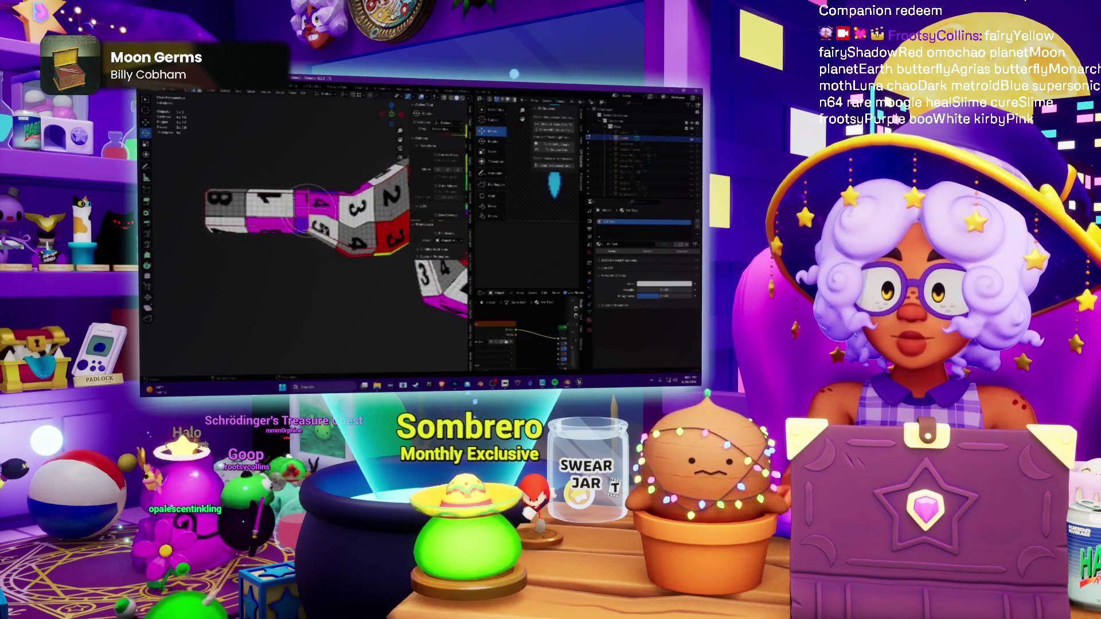
pyautogui.scroll(2, 308, 210)
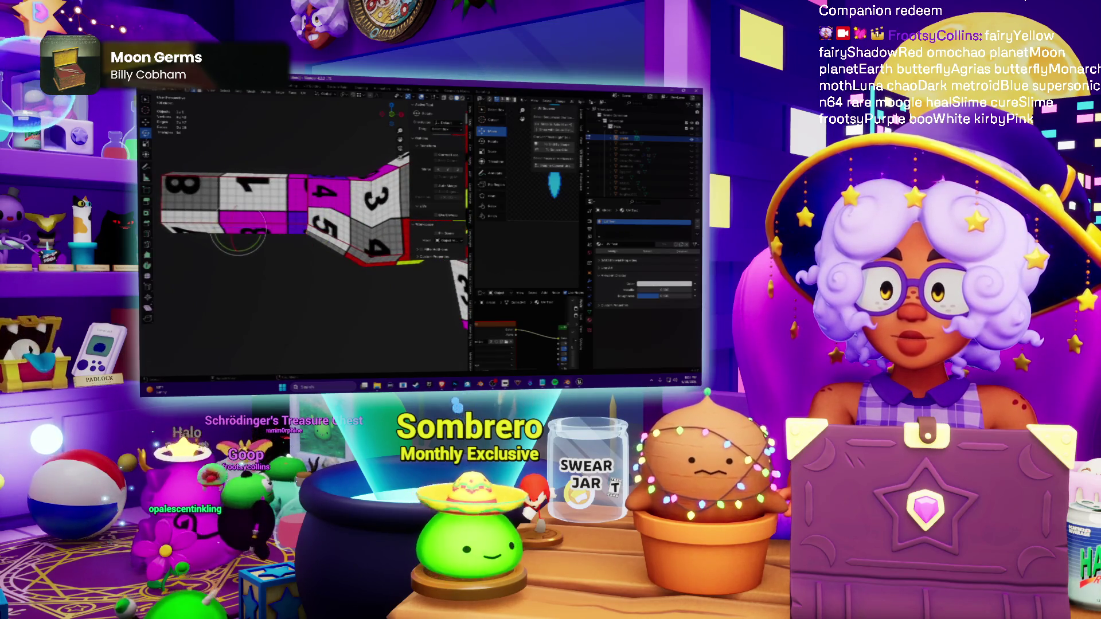
pyautogui.scroll(-2, 237, 229)
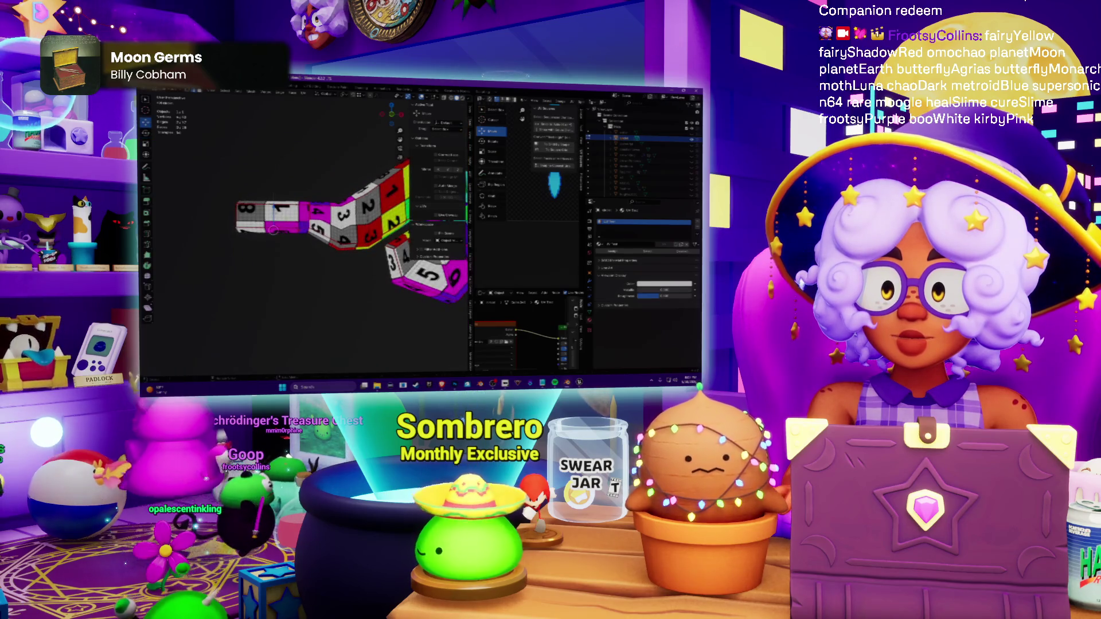
# Step: Move the selected staff part along the Z axis (G, Z) and confirm its new position
pyautogui.press('g')
pyautogui.press('z')
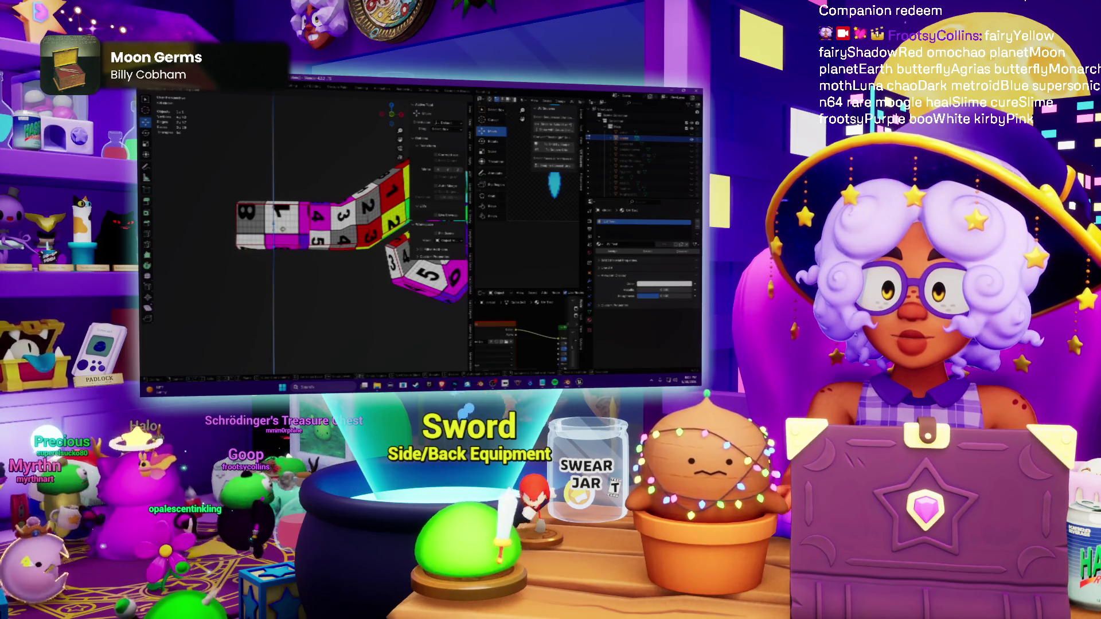
pyautogui.click(274, 226)
pyautogui.moveTo(273, 226)
pyautogui.mouseDown(button='middle')
pyautogui.moveTo(268, 249)
pyautogui.moveTo(279, 200)
pyautogui.moveTo(292, 206)
pyautogui.mouseUp(button='middle')
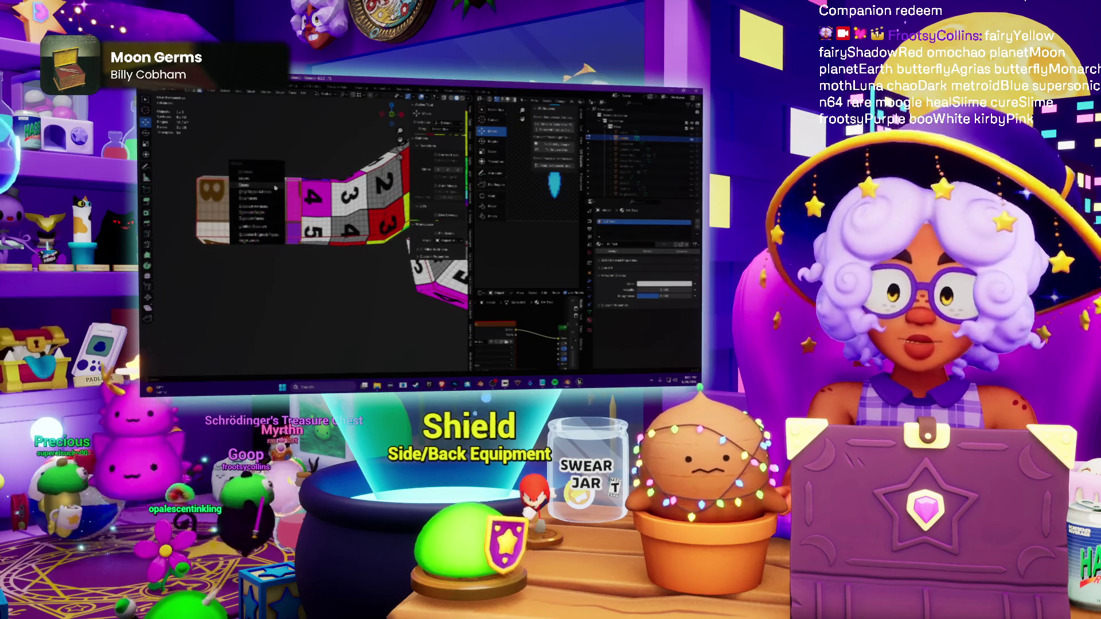
# Step: Remove the far end of the shaft with the faces numbered 8 and 1 from view
pyautogui.press('h')
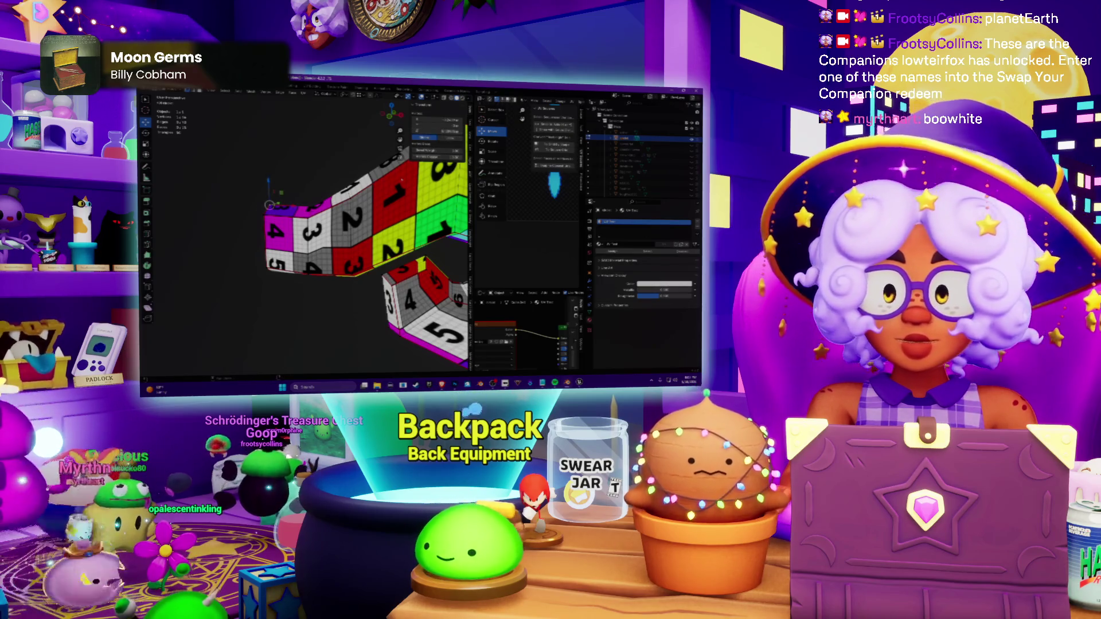
pyautogui.moveTo(362, 241); pyautogui.dragTo(372, 245, button='middle')
pyautogui.moveTo(449, 286)
pyautogui.mouseDown(button='middle')
pyautogui.moveTo(370, 240)
pyautogui.moveTo(396, 250)
pyautogui.mouseUp(button='middle')
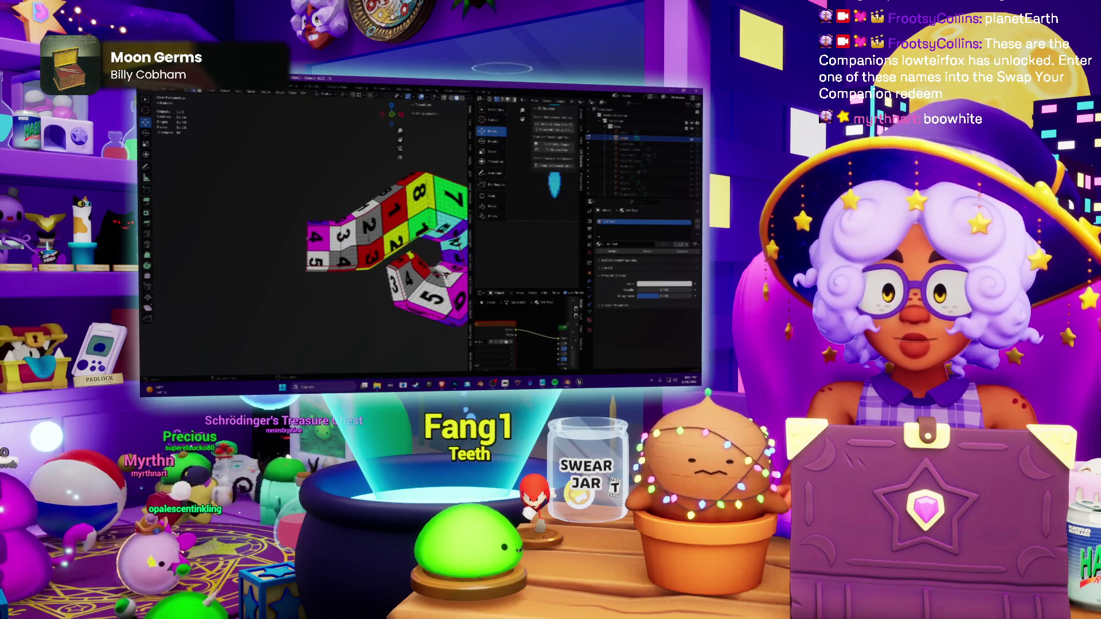
pyautogui.scroll(-3, 387, 250)
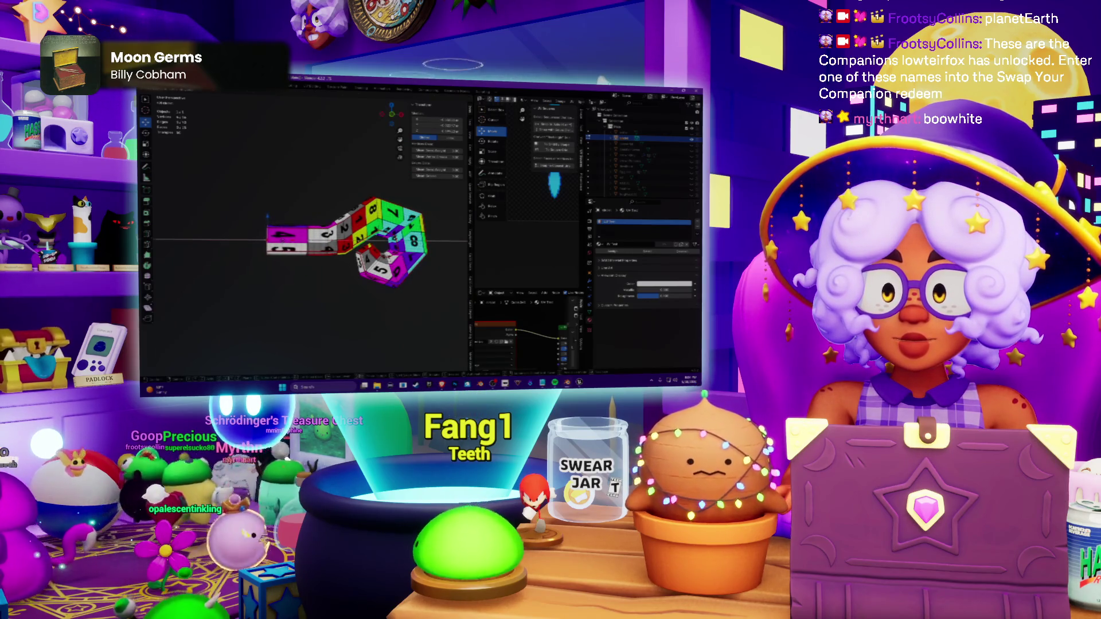
pyautogui.moveTo(387, 250)
pyautogui.mouseDown(button='middle')
pyautogui.moveTo(328, 204)
pyautogui.moveTo(354, 215)
pyautogui.moveTo(325, 195)
pyautogui.moveTo(323, 182)
pyautogui.mouseUp(button='middle')
pyautogui.scroll(-3, 324, 181)
pyautogui.scroll(-2, 324, 181)
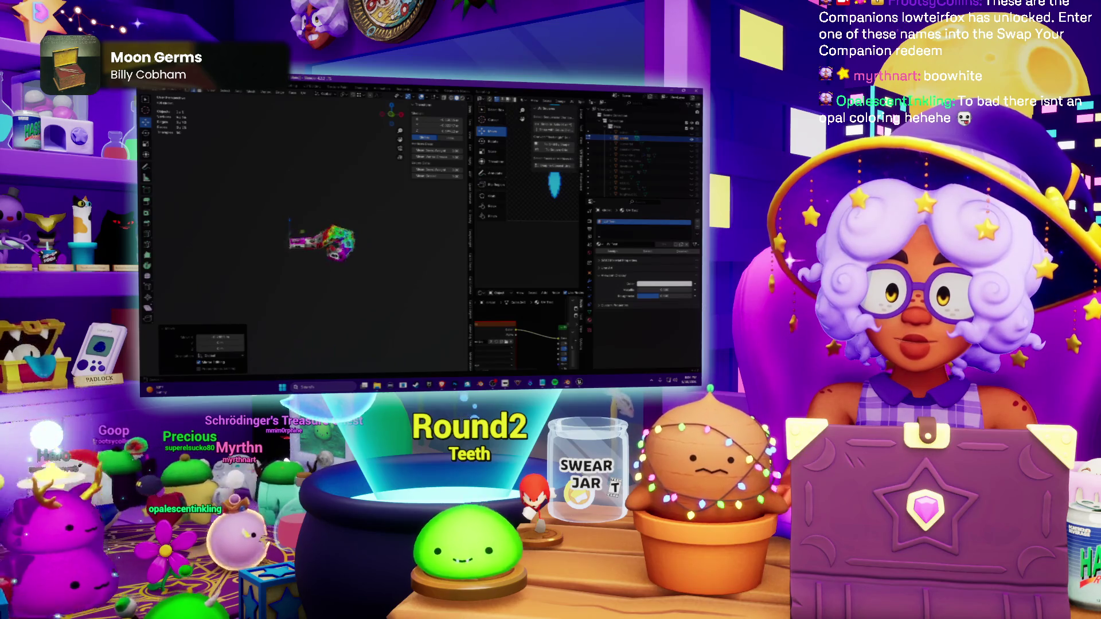
pyautogui.moveTo(314, 258); pyautogui.dragTo(312, 233, button='middle')
pyautogui.scroll(2, 323, 301)
pyautogui.moveTo(323, 301)
pyautogui.mouseDown(button='middle')
pyautogui.moveTo(362, 258)
pyautogui.moveTo(364, 153)
pyautogui.mouseUp(button='middle')
pyautogui.scroll(3, 367, 243)
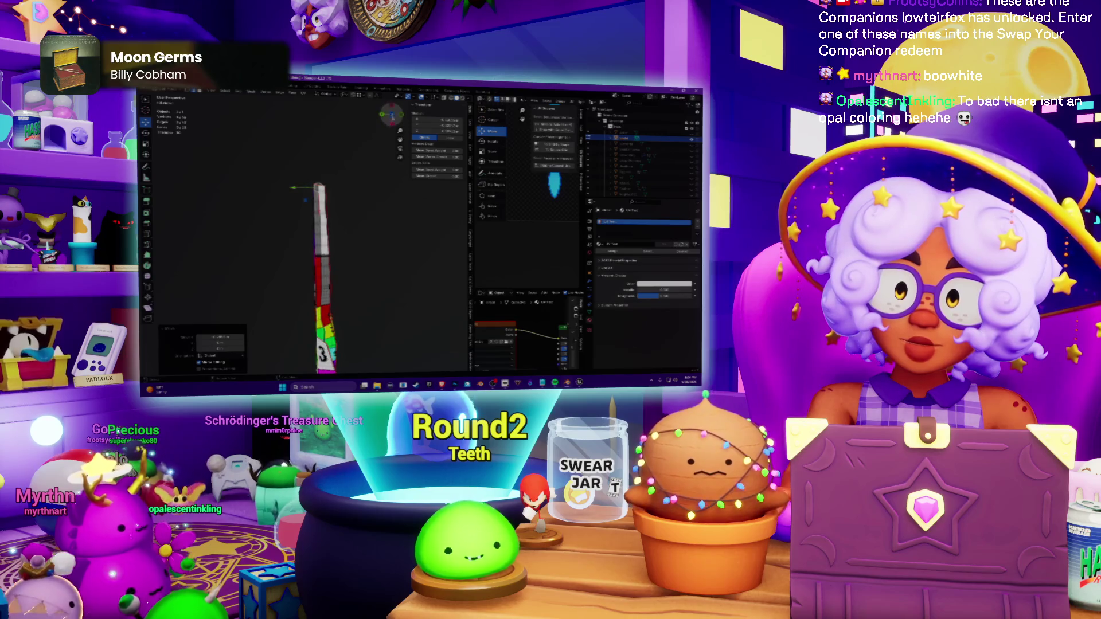
pyautogui.moveTo(364, 258); pyautogui.dragTo(371, 258, button='middle')
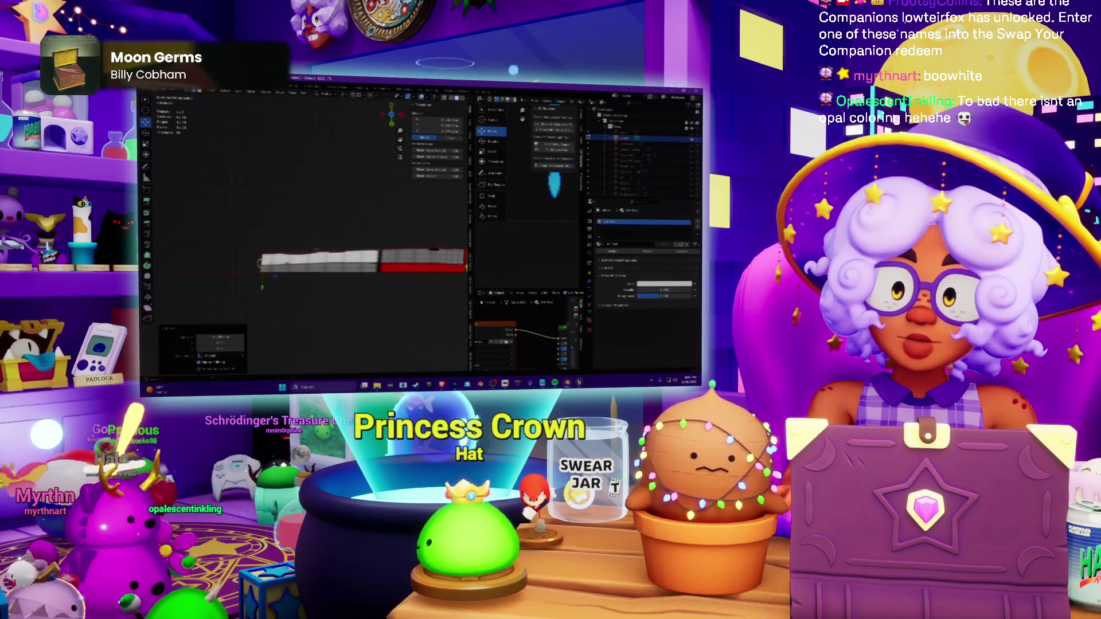
pyautogui.moveTo(370, 259); pyautogui.dragTo(370, 284, button='middle')
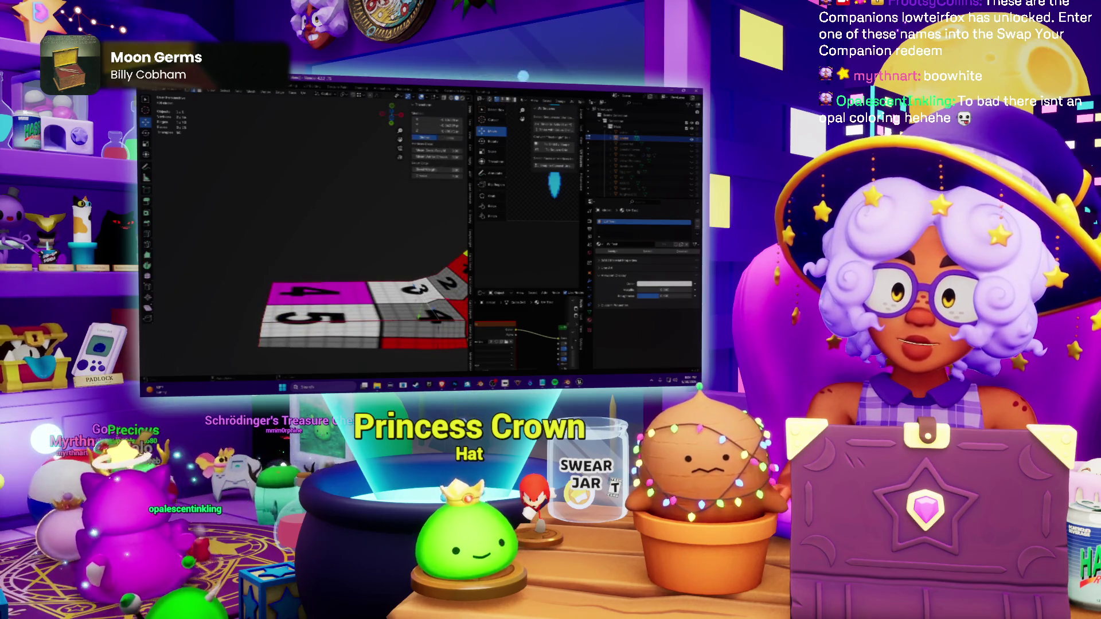
pyautogui.press('r')
pyautogui.press('Escape')
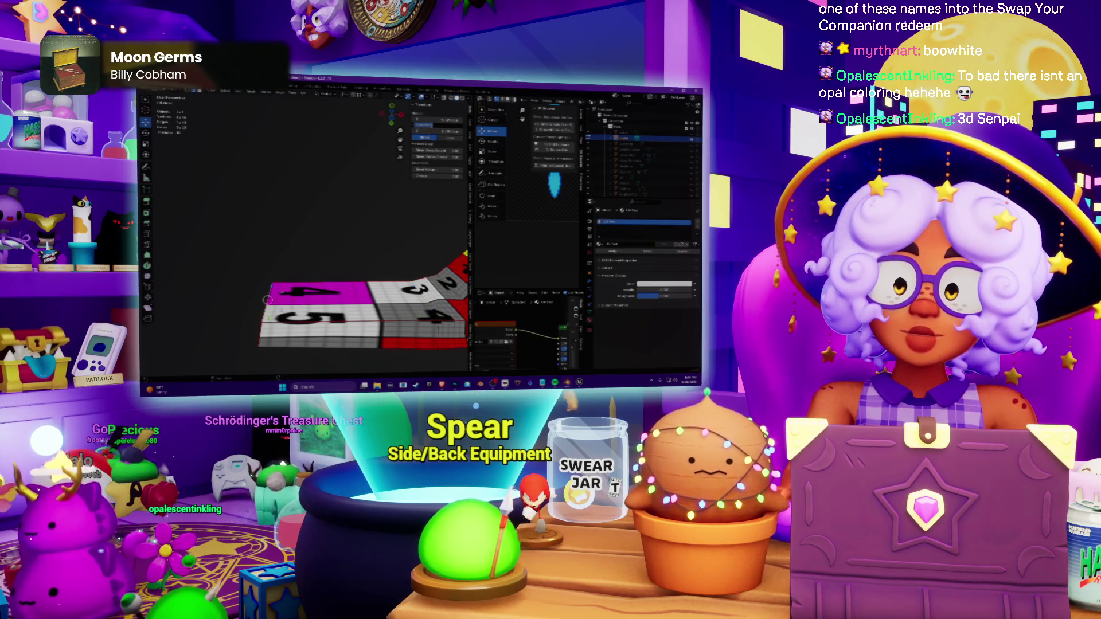
pyautogui.moveTo(268, 300); pyautogui.dragTo(346, 289, button='middle')
pyautogui.scroll(-5, 347, 289)
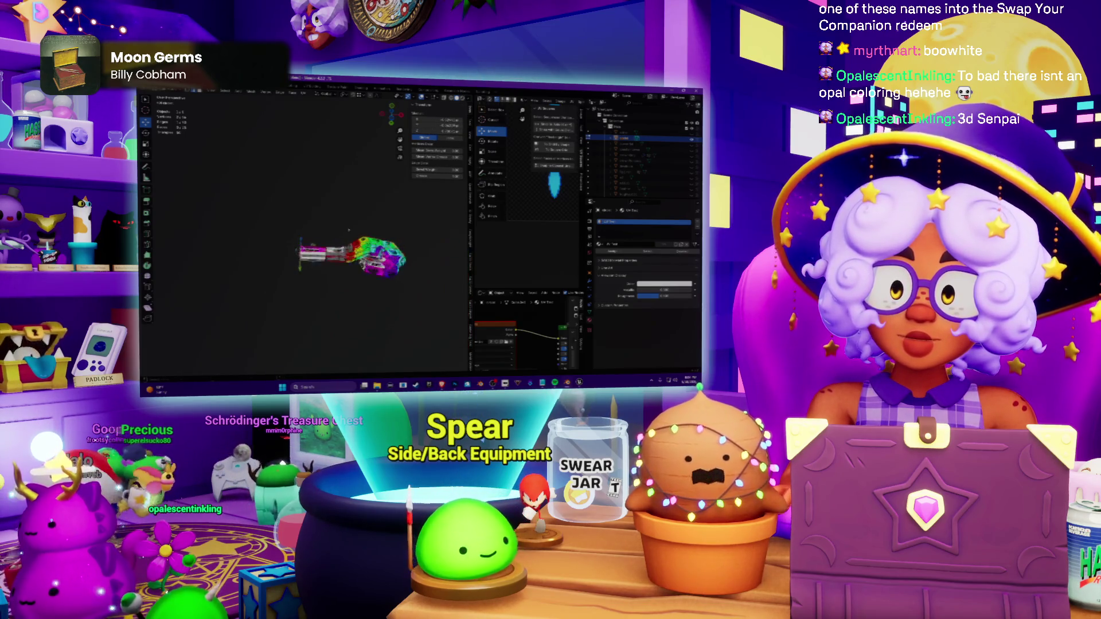
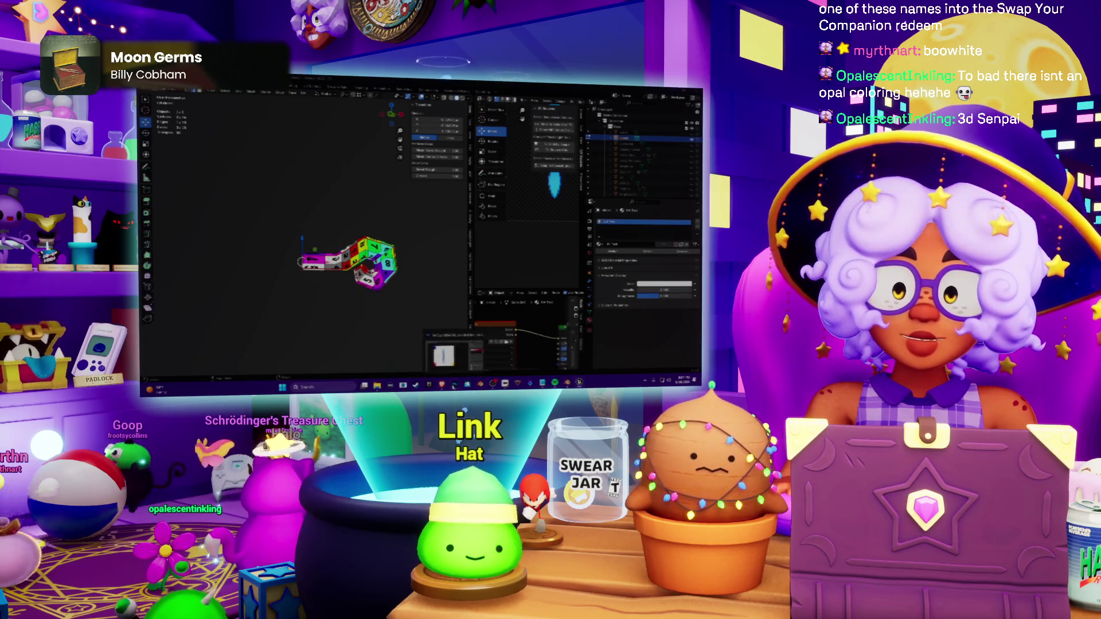
# Step: Skip Spotify ahead to 'Down Home' and return to the Blender model via Alt+Tab
pyautogui.click(445, 355)
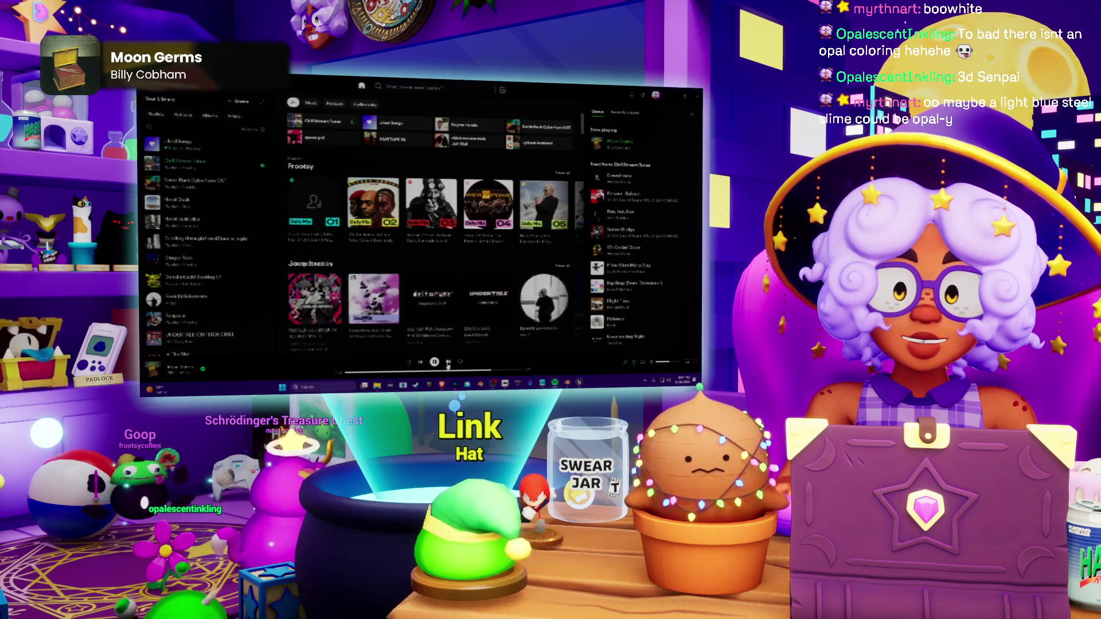
pyautogui.click(448, 363)
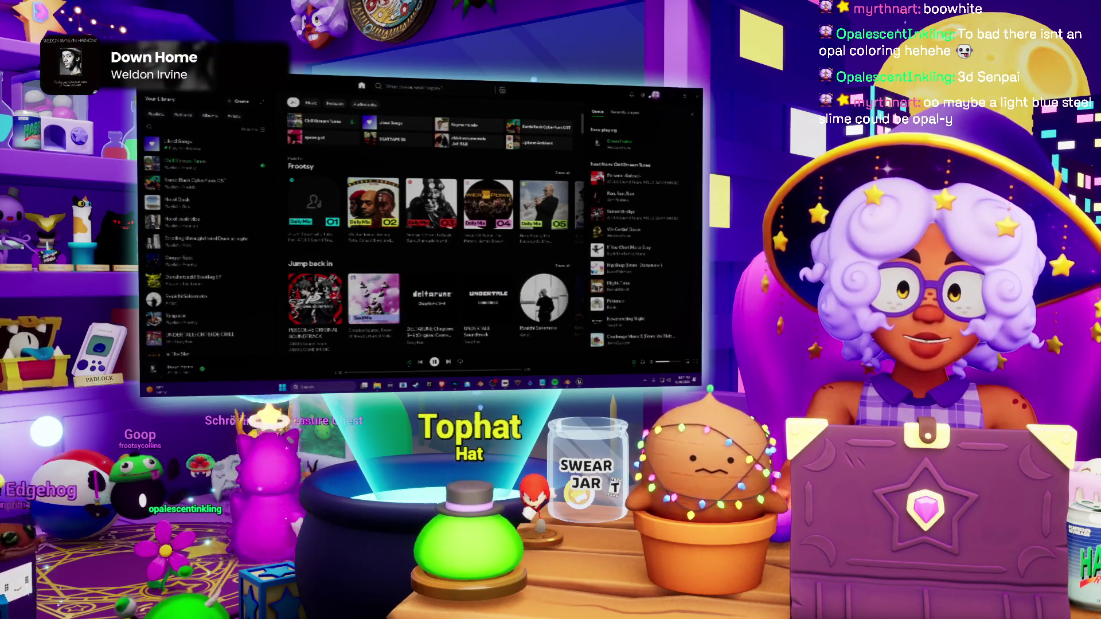
pyautogui.hotkey('alt', 'Tab')
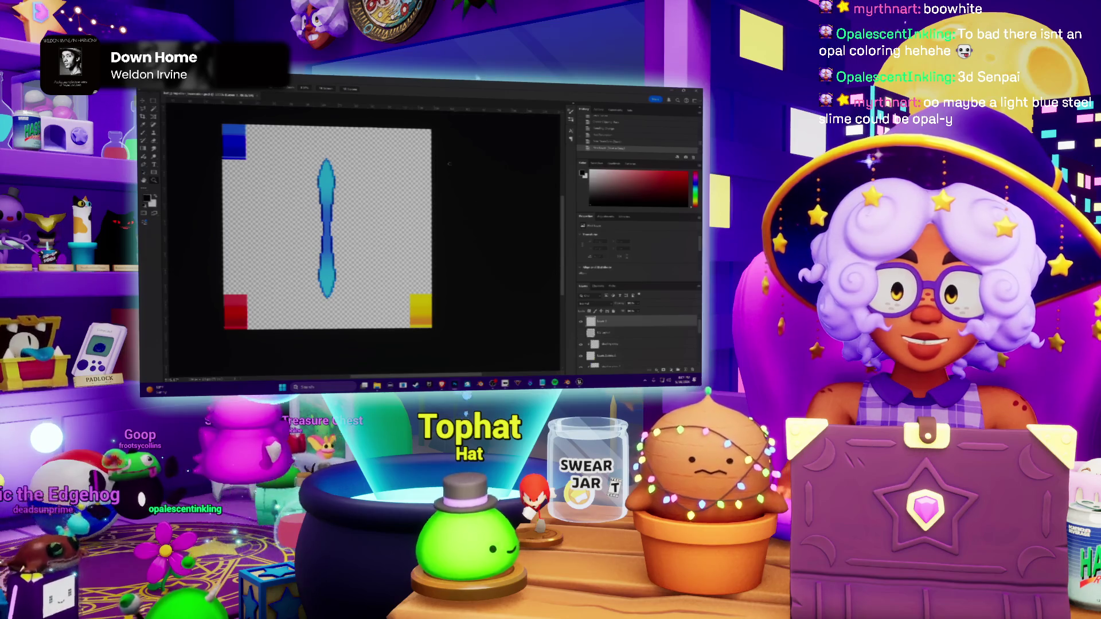
pyautogui.hotkey('alt', 'Tab')
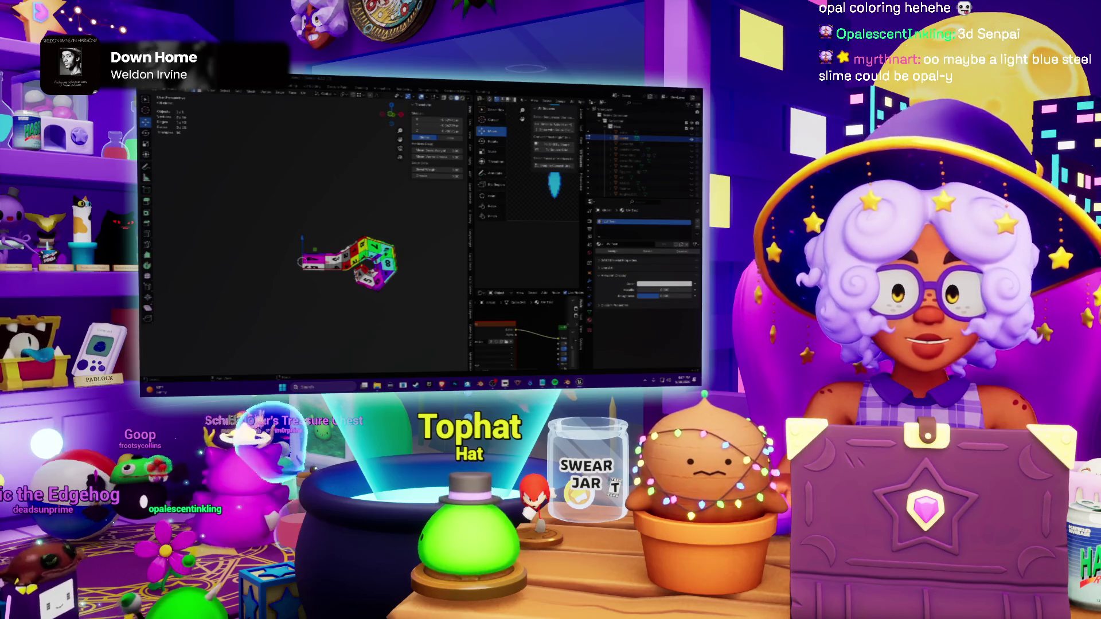
# Step: Dismiss the Start menu and zoom out to see the whole patterned model
pyautogui.press('super')
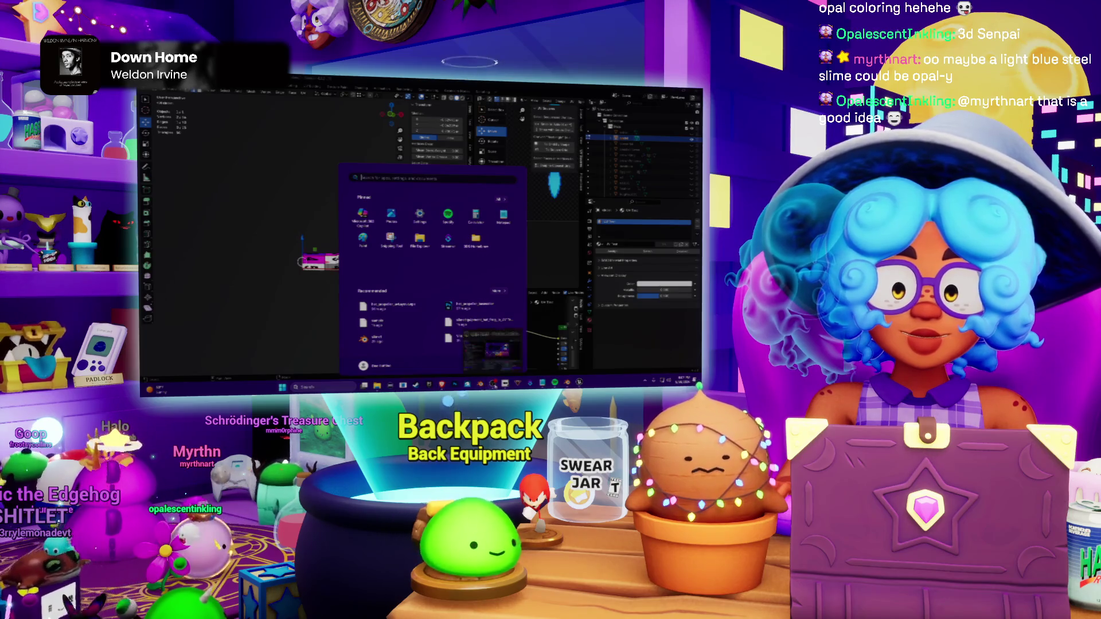
pyautogui.press('Escape')
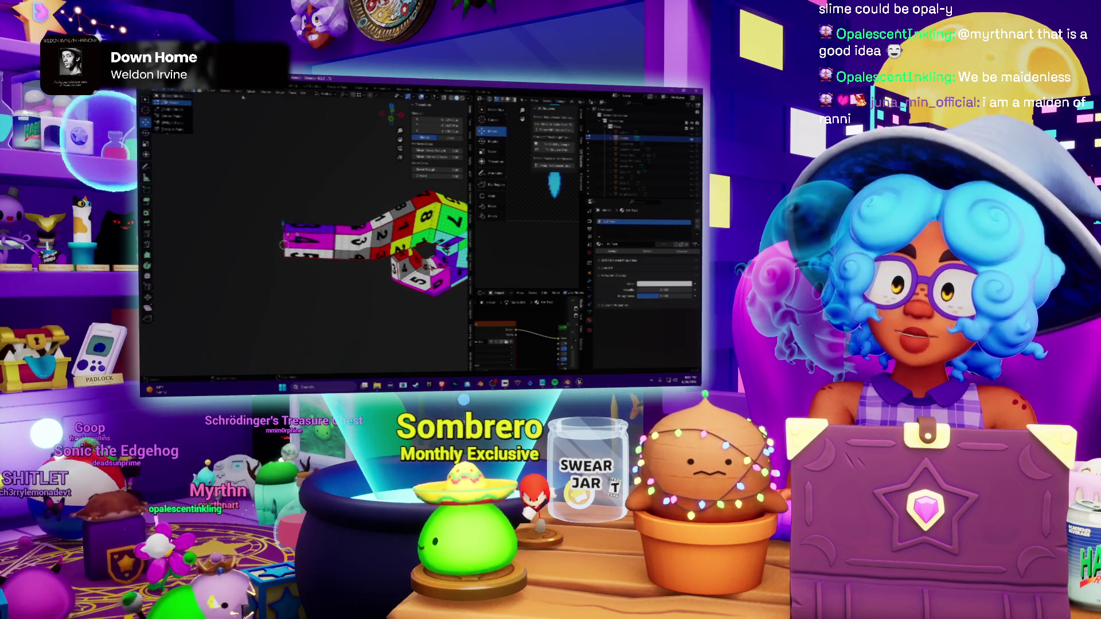
pyautogui.moveTo(236, 98); pyautogui.dragTo(265, 173, button='middle')
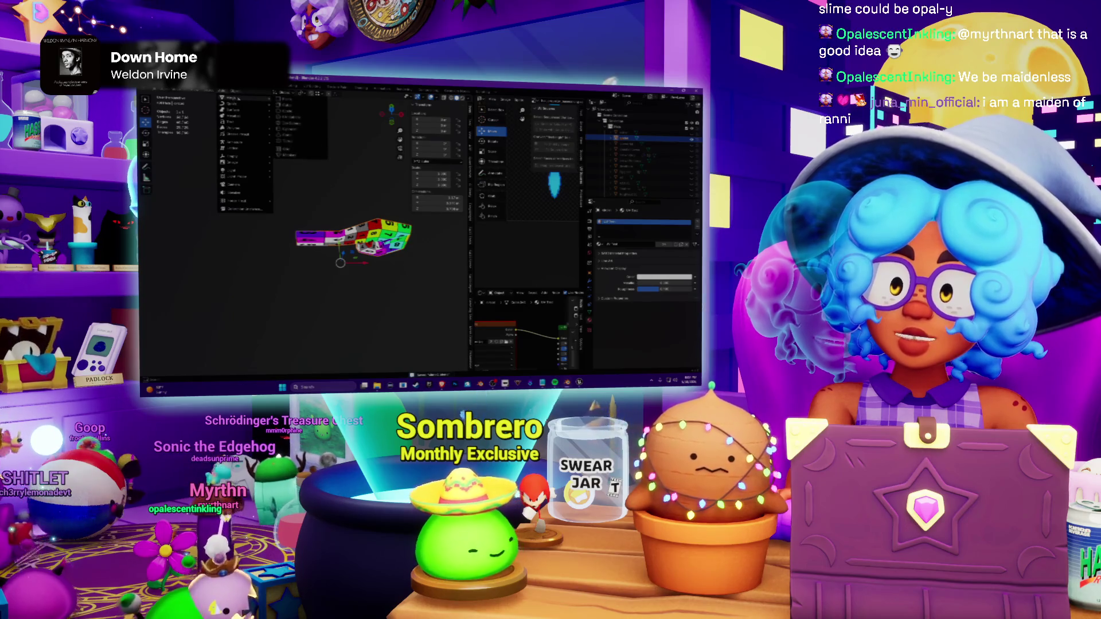
# Step: Add a torus mesh beside the model and shade the viewport Solid with Studio lighting
pyautogui.click(289, 141)
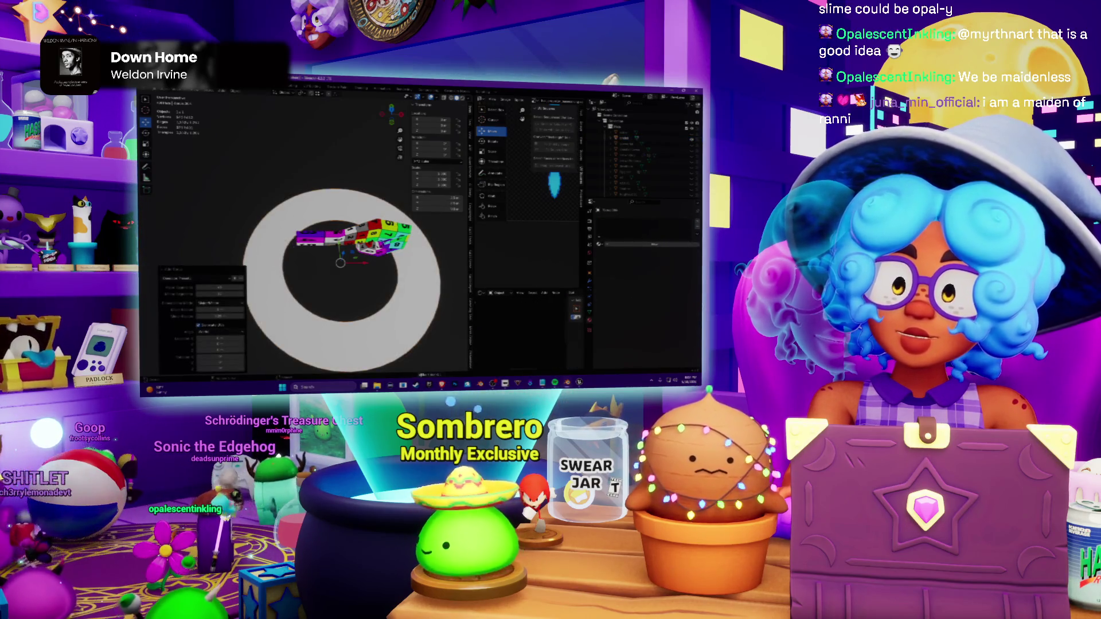
pyautogui.click(455, 97)
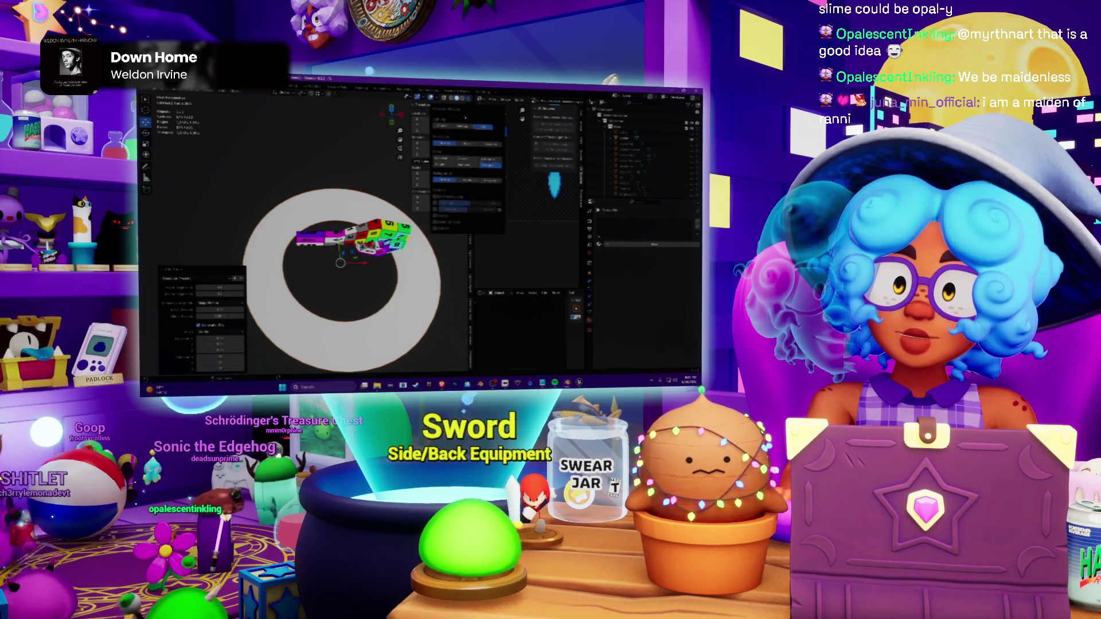
pyautogui.click(442, 126)
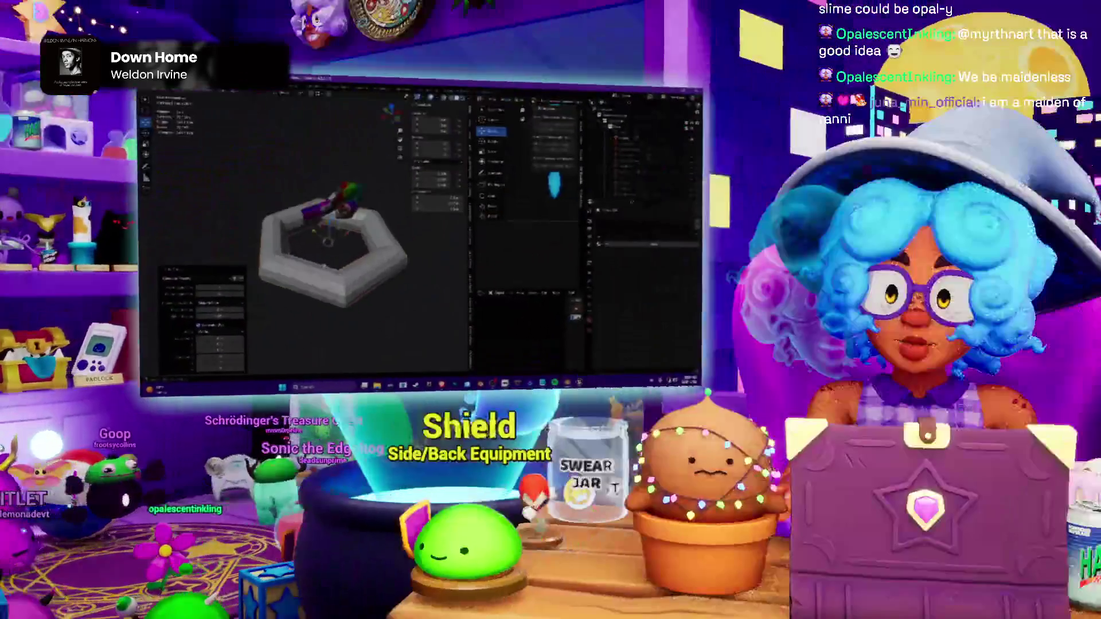
pyautogui.scroll(3, 344, 241)
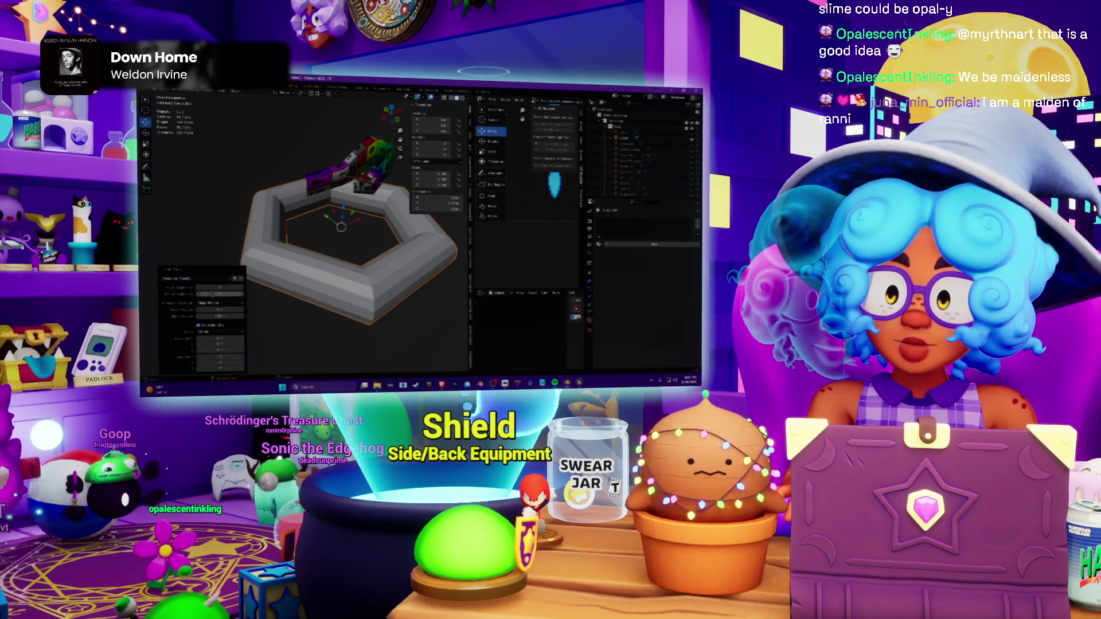
# Step: Raise the torus's Major Segments so the ring looks round, checking from several angles
pyautogui.moveTo(211, 296); pyautogui.dragTo(212, 294)
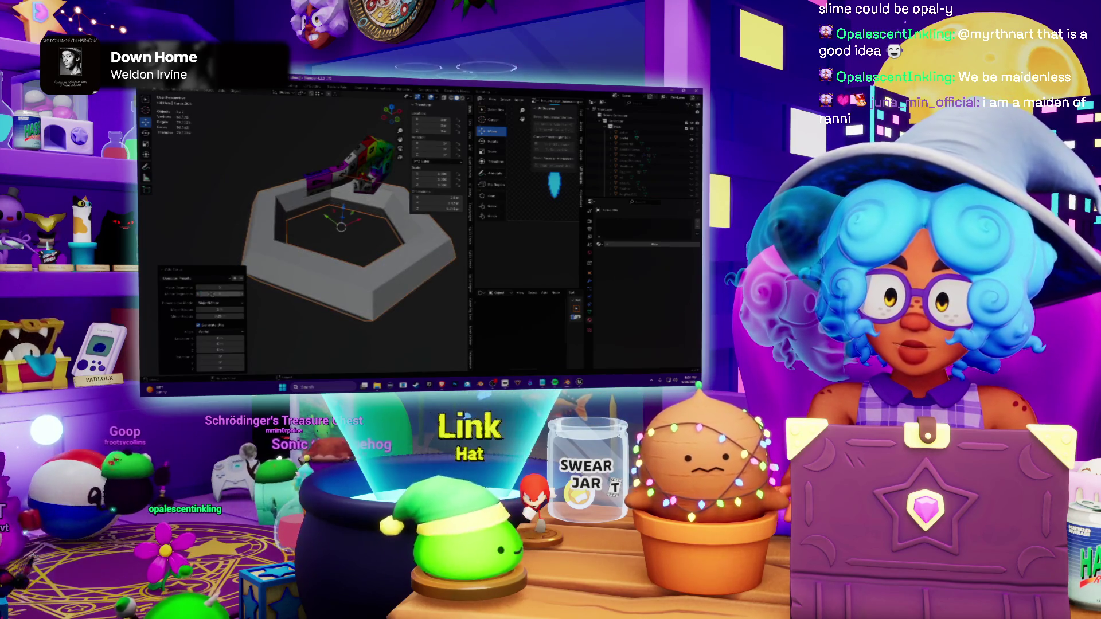
pyautogui.moveTo(344, 232)
pyautogui.mouseDown(button='middle')
pyautogui.moveTo(345, 259)
pyautogui.moveTo(297, 252)
pyautogui.moveTo(315, 269)
pyautogui.mouseUp(button='middle')
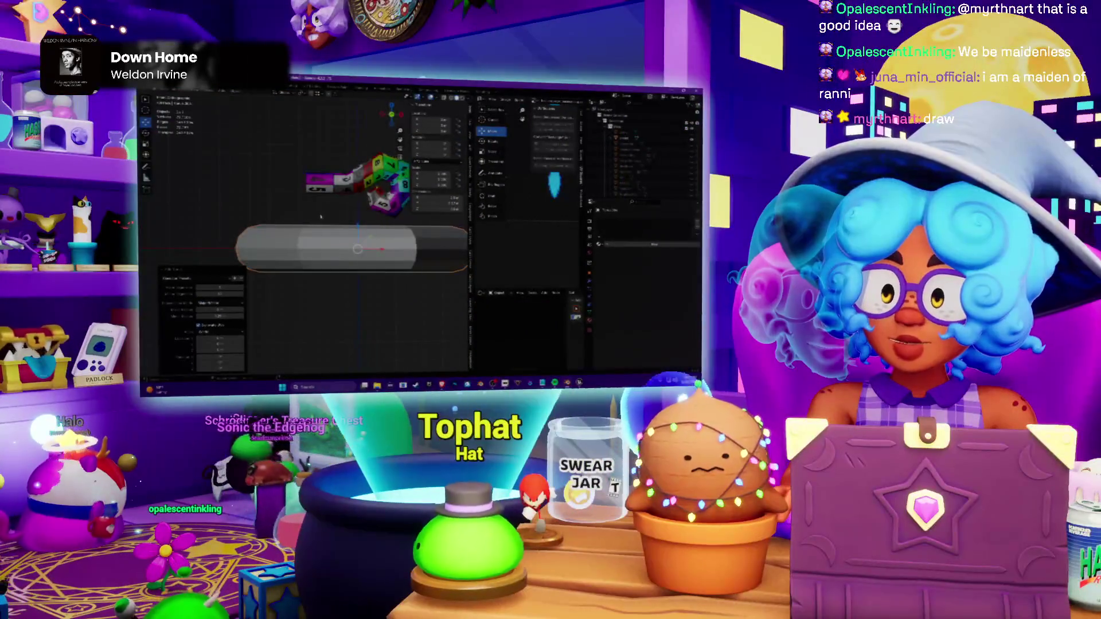
pyautogui.moveTo(320, 217)
pyautogui.mouseDown(button='middle')
pyautogui.moveTo(364, 221)
pyautogui.moveTo(378, 260)
pyautogui.moveTo(361, 283)
pyautogui.moveTo(344, 275)
pyautogui.mouseUp(button='middle')
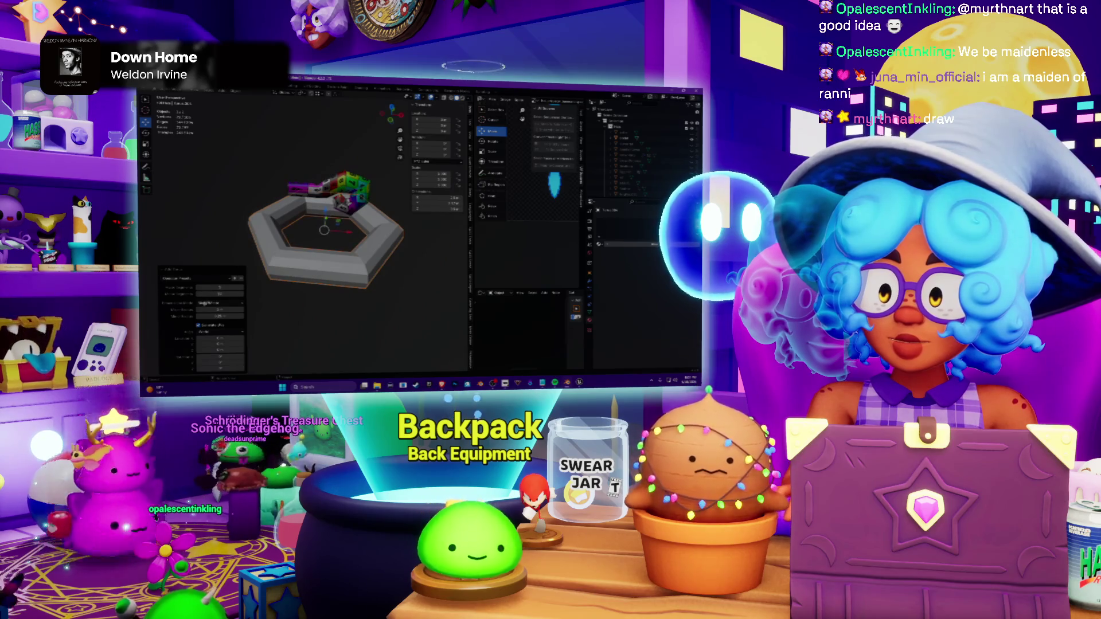
pyautogui.press('Return')
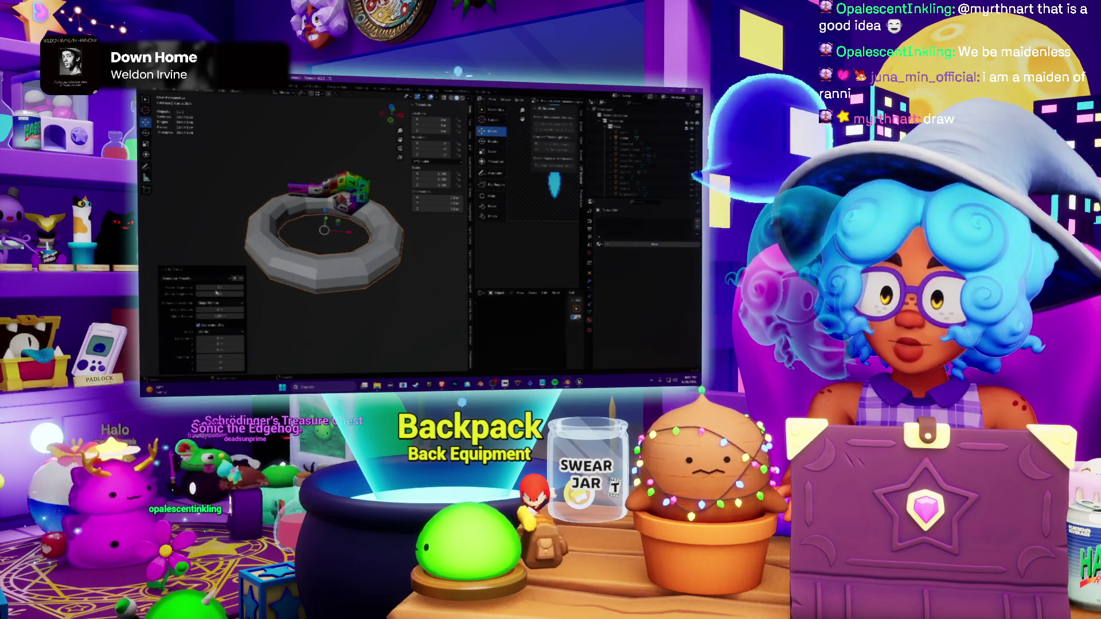
pyautogui.moveTo(344, 258)
pyautogui.mouseDown(button='middle')
pyautogui.moveTo(353, 297)
pyautogui.moveTo(343, 284)
pyautogui.mouseUp(button='middle')
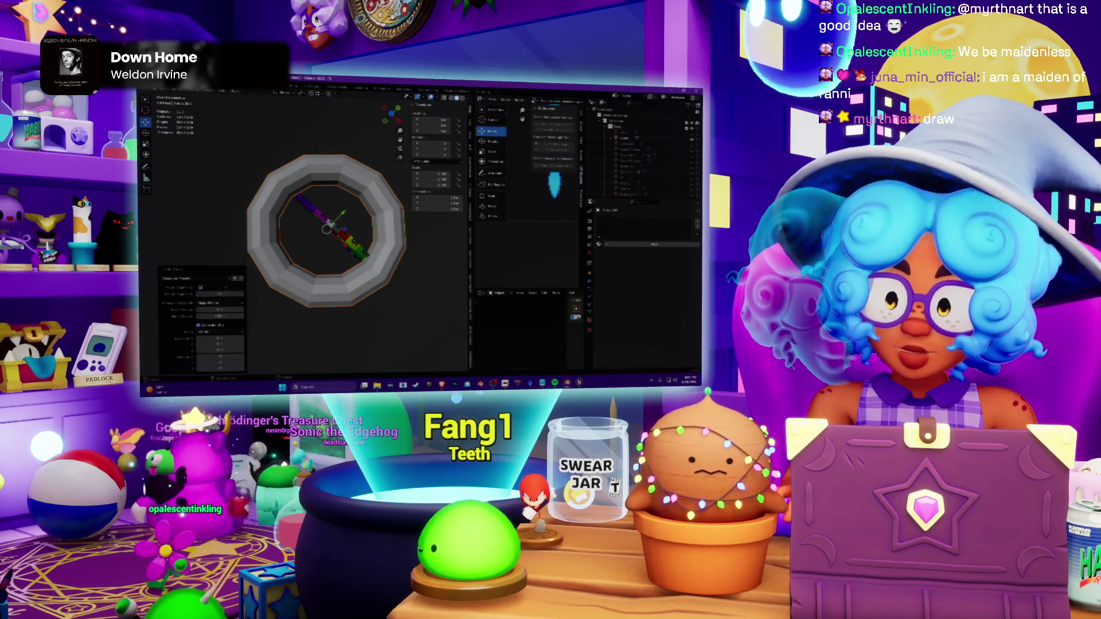
# Step: Slim the torus tube into a broad flat ring and inspect its profile from the side and above
pyautogui.hotkey('ctrl', '1')
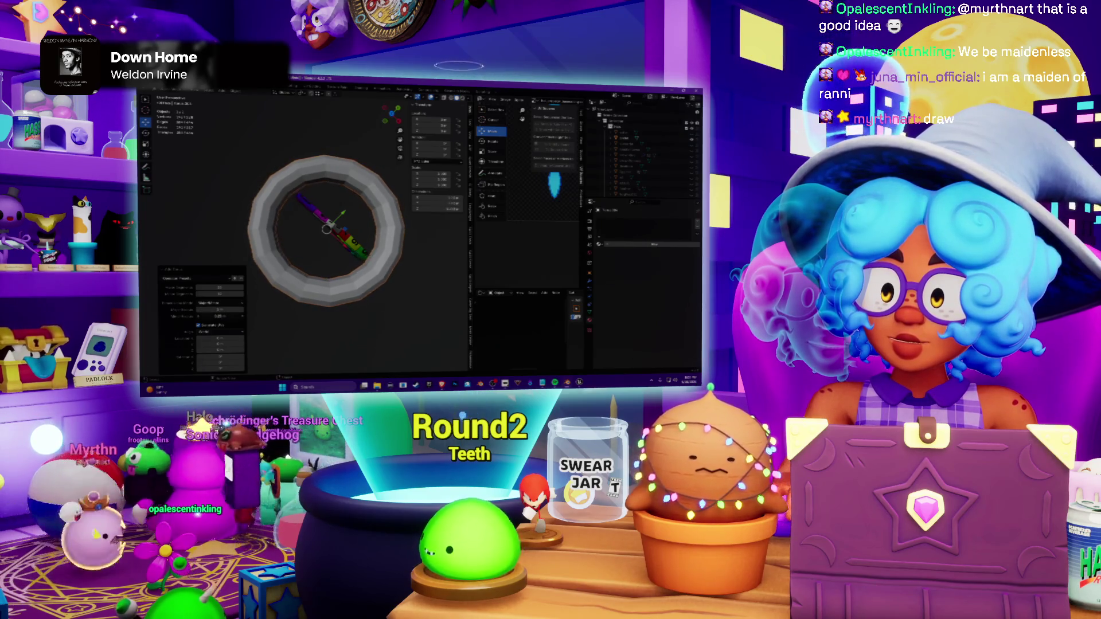
pyautogui.moveTo(327, 258); pyautogui.dragTo(318, 215, button='middle')
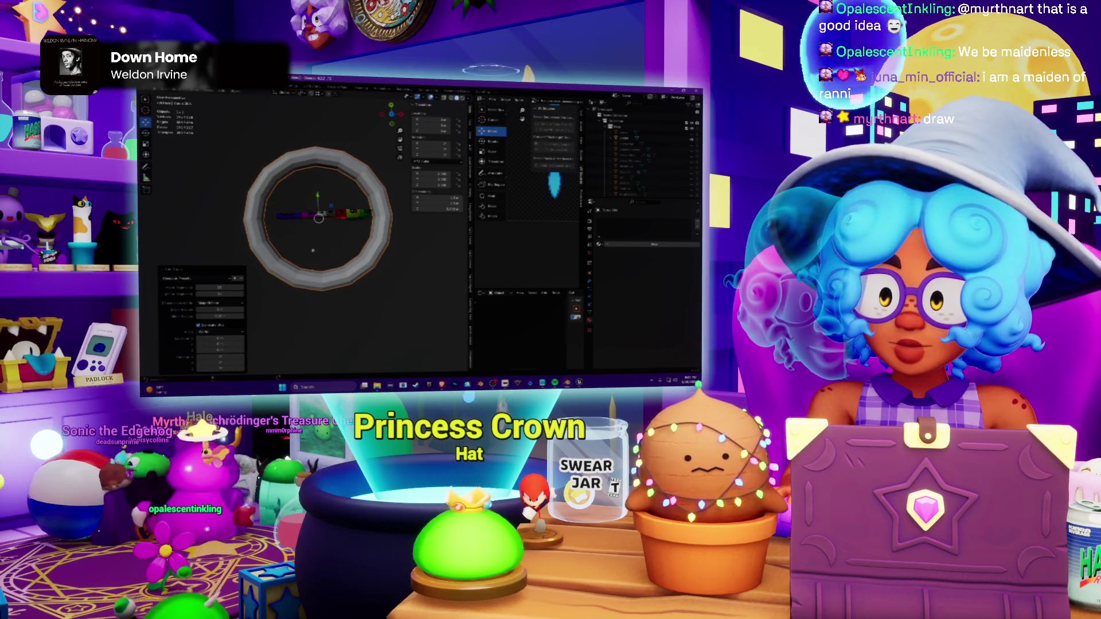
pyautogui.moveTo(312, 251)
pyautogui.mouseDown(button='middle')
pyautogui.moveTo(317, 196)
pyautogui.moveTo(319, 215)
pyautogui.mouseUp(button='middle')
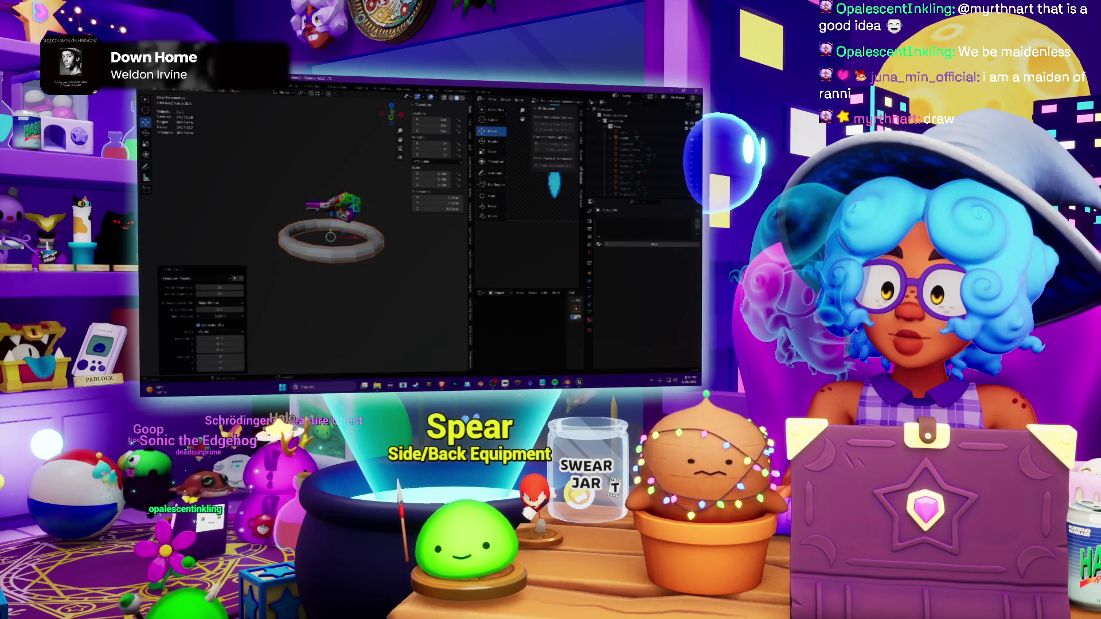
pyautogui.moveTo(260, 279); pyautogui.dragTo(330, 289, button='middle')
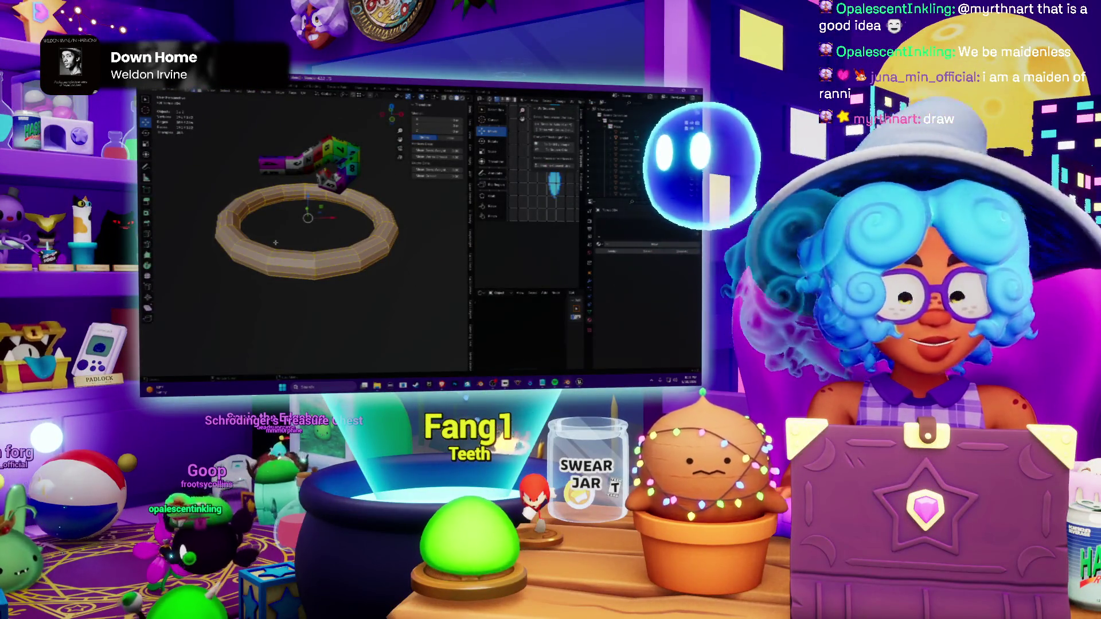
# Step: In Edit Mode scale the ring along Z into a taller band, then return to Object Mode
pyautogui.moveTo(276, 244)
pyautogui.mouseDown(button='middle')
pyautogui.moveTo(288, 250)
pyautogui.moveTo(276, 203)
pyautogui.mouseUp(button='middle')
pyautogui.press('Tab')
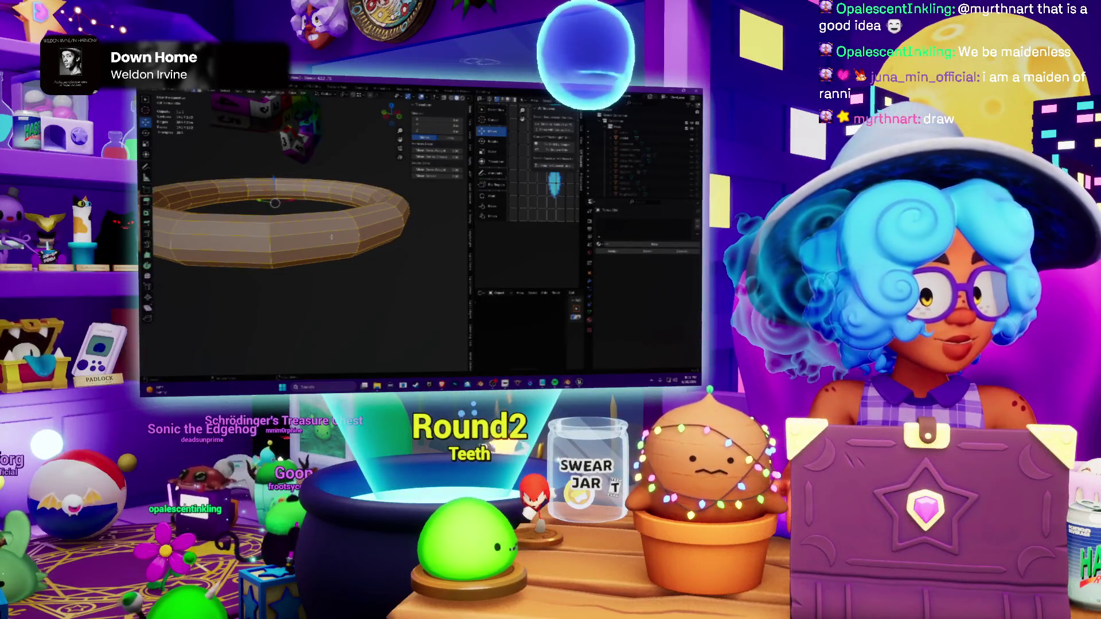
pyautogui.press('Tab')
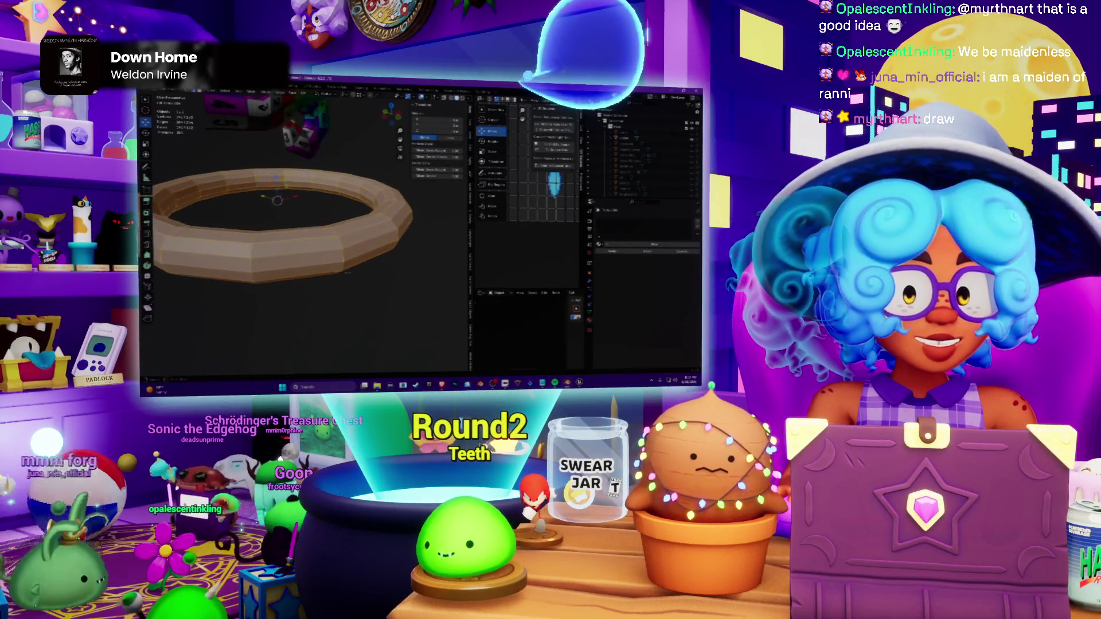
pyautogui.moveTo(285, 189)
pyautogui.mouseDown(button='middle')
pyautogui.moveTo(284, 215)
pyautogui.moveTo(284, 190)
pyautogui.mouseUp(button='middle')
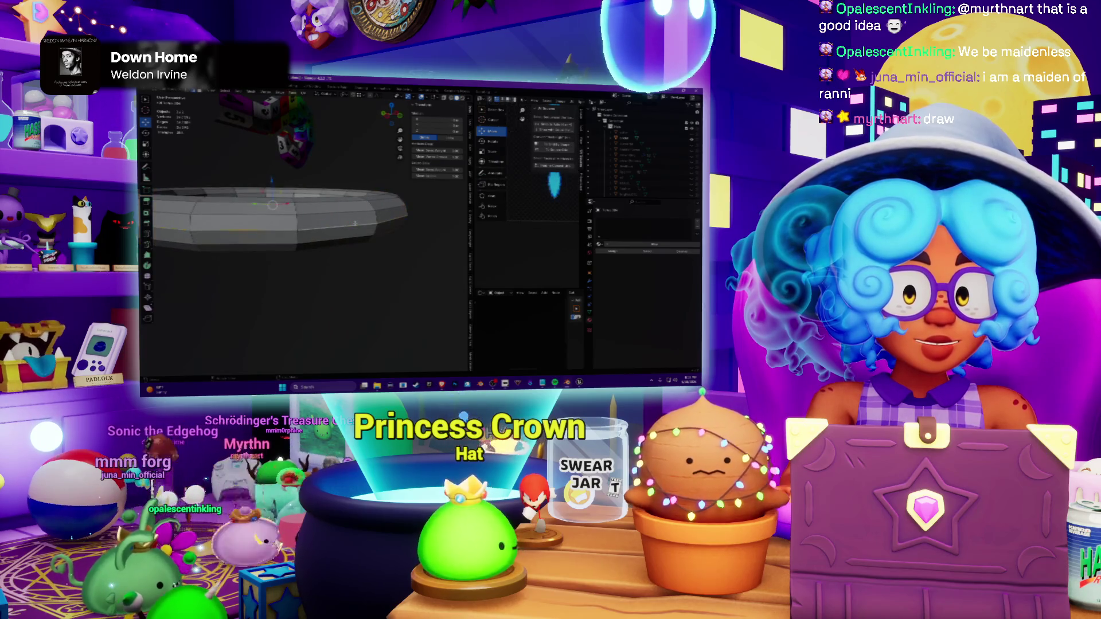
# Step: Select edge loops at the ring's gap and run edge operations on them from the context menu
pyautogui.rightClick(331, 368)
pyautogui.click(326, 369)
pyautogui.moveTo(361, 267)
pyautogui.mouseDown(button='middle')
pyautogui.moveTo(376, 239)
pyautogui.moveTo(317, 245)
pyautogui.mouseUp(button='middle')
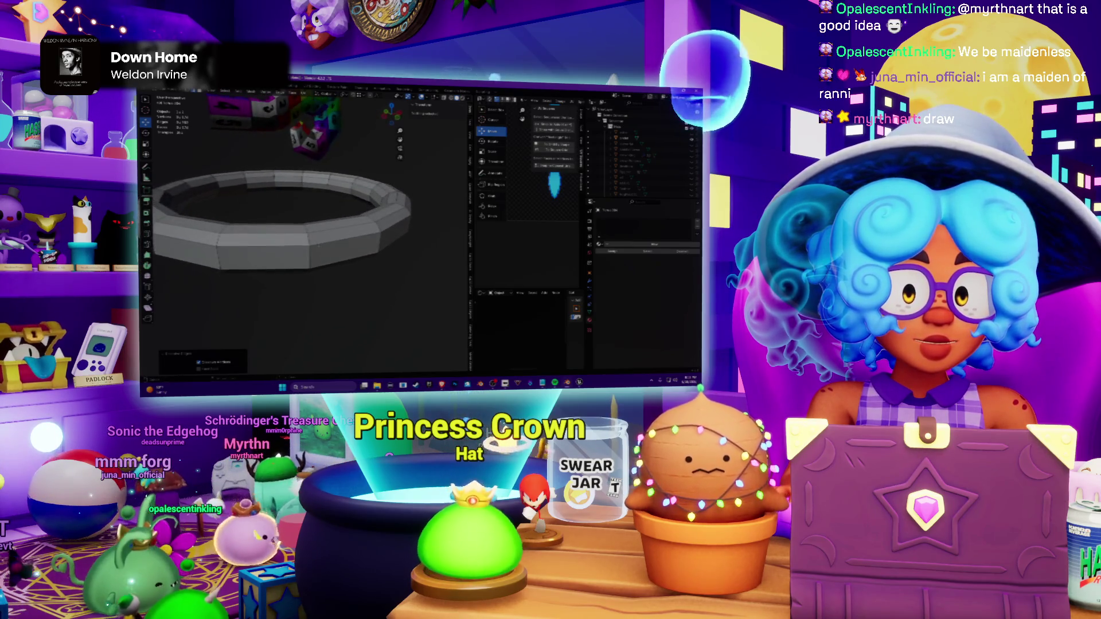
pyautogui.moveTo(318, 246); pyautogui.dragTo(292, 258, button='middle')
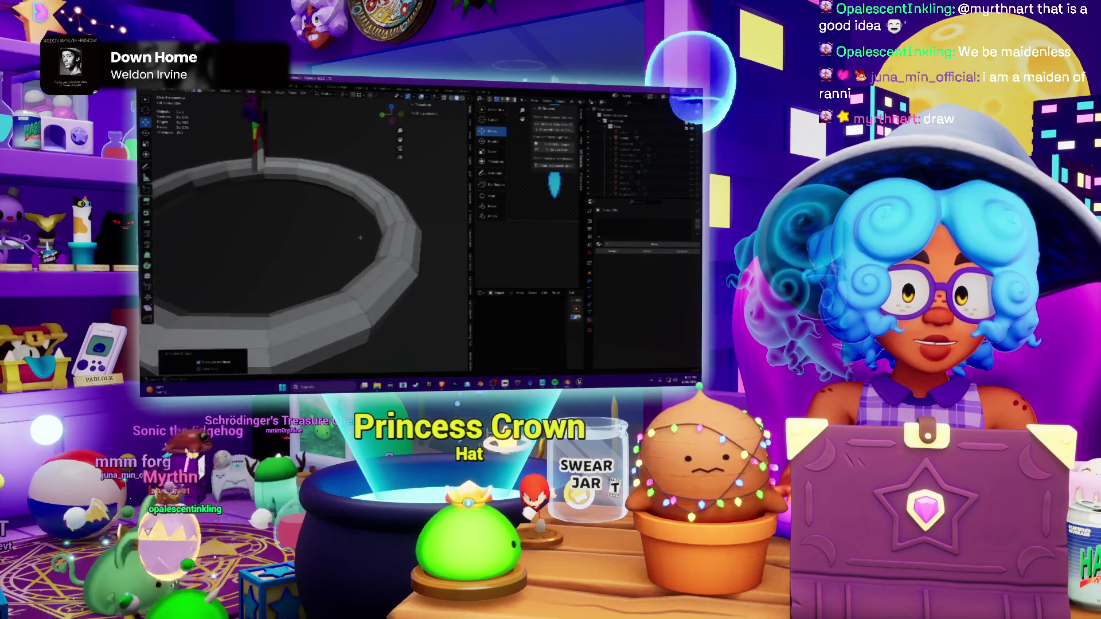
pyautogui.keyDown('alt'); pyautogui.click(362, 267); pyautogui.keyUp('alt')
pyautogui.rightClick(361, 268)
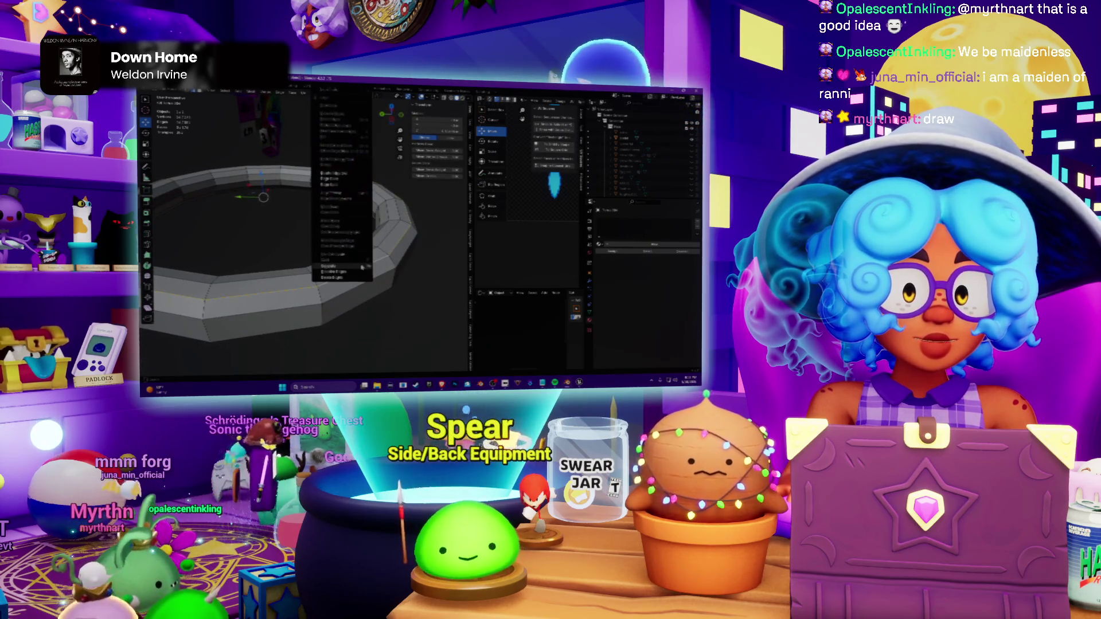
pyautogui.click(354, 270)
pyautogui.moveTo(354, 270); pyautogui.dragTo(342, 246, button='middle')
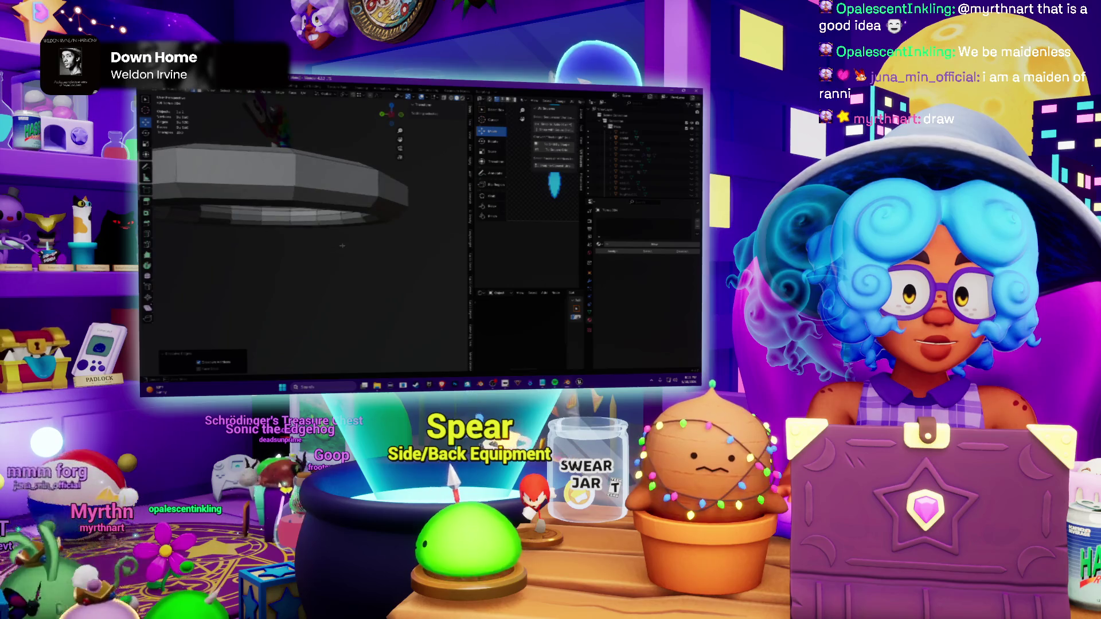
# Step: Dissolve a stray edge loop, then Bridge Edge Loops to close the ring with new faces
pyautogui.keyDown('alt'); pyautogui.click(318, 201); pyautogui.keyUp('alt')
pyautogui.rightClick(318, 204)
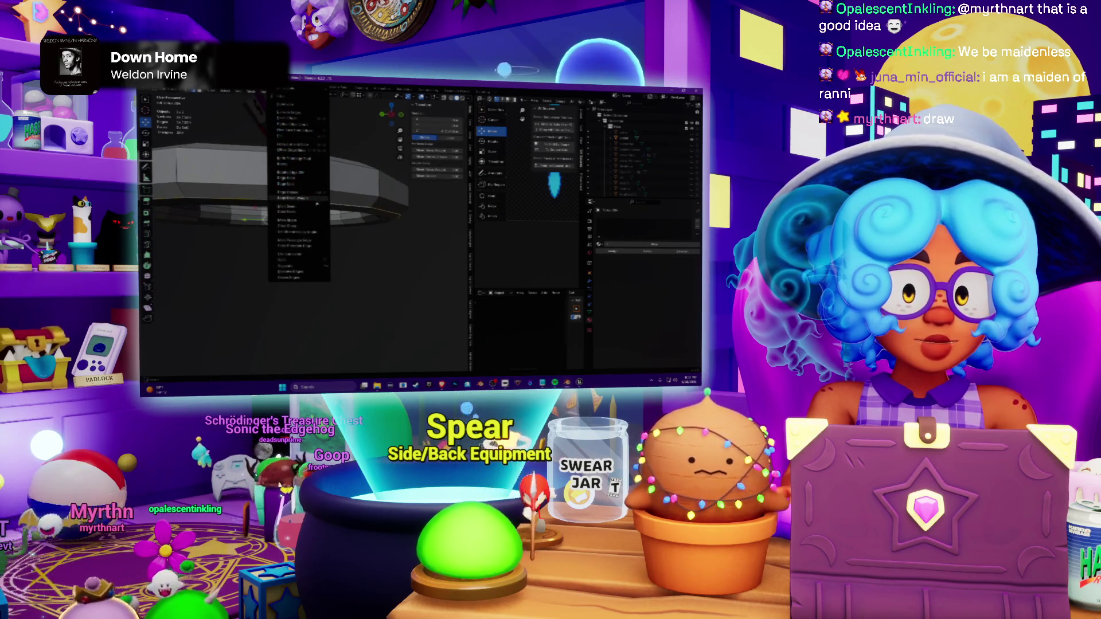
pyautogui.click(297, 274)
pyautogui.moveTo(297, 275)
pyautogui.mouseDown(button='middle')
pyautogui.moveTo(301, 233)
pyautogui.moveTo(344, 215)
pyautogui.mouseUp(button='middle')
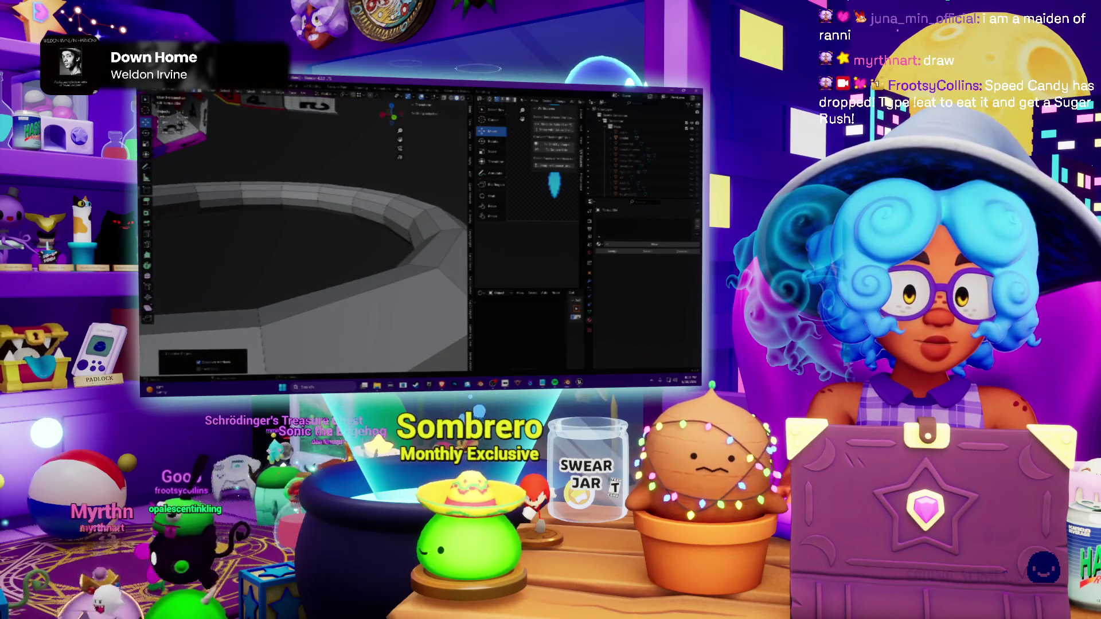
pyautogui.keyDown('alt'); pyautogui.click(364, 212); pyautogui.keyUp('alt')
pyautogui.rightClick(364, 213)
pyautogui.click(353, 212)
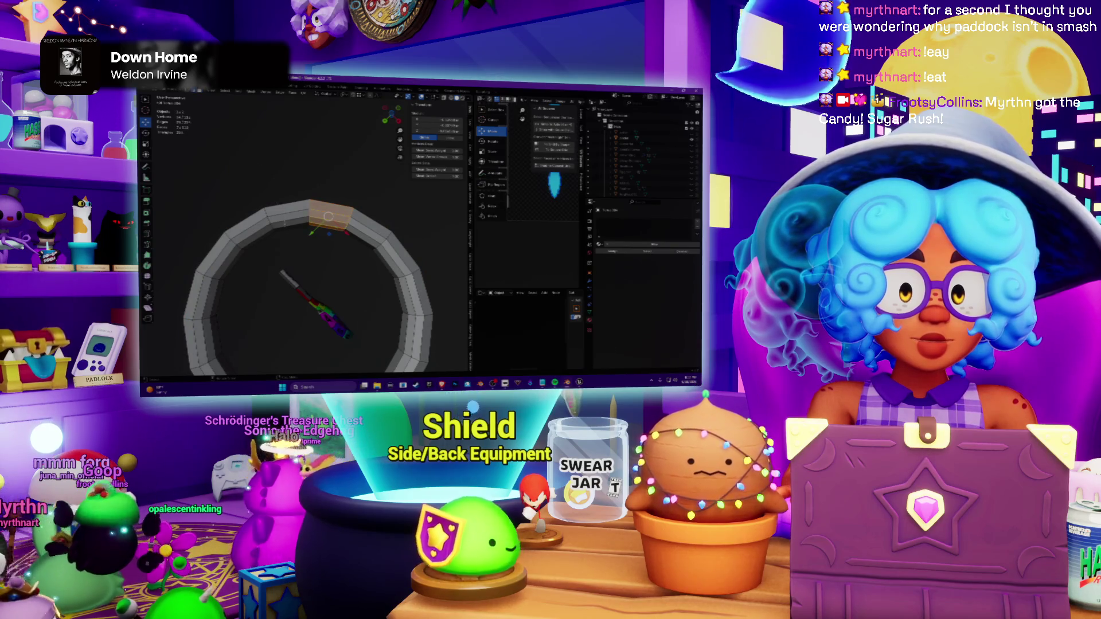
# Step: Select the whole ring and move it straight up along Z above the textured model
pyautogui.click(258, 272)
pyautogui.moveTo(258, 272)
pyautogui.mouseDown(button='middle')
pyautogui.moveTo(352, 283)
pyautogui.moveTo(353, 336)
pyautogui.mouseUp(button='middle')
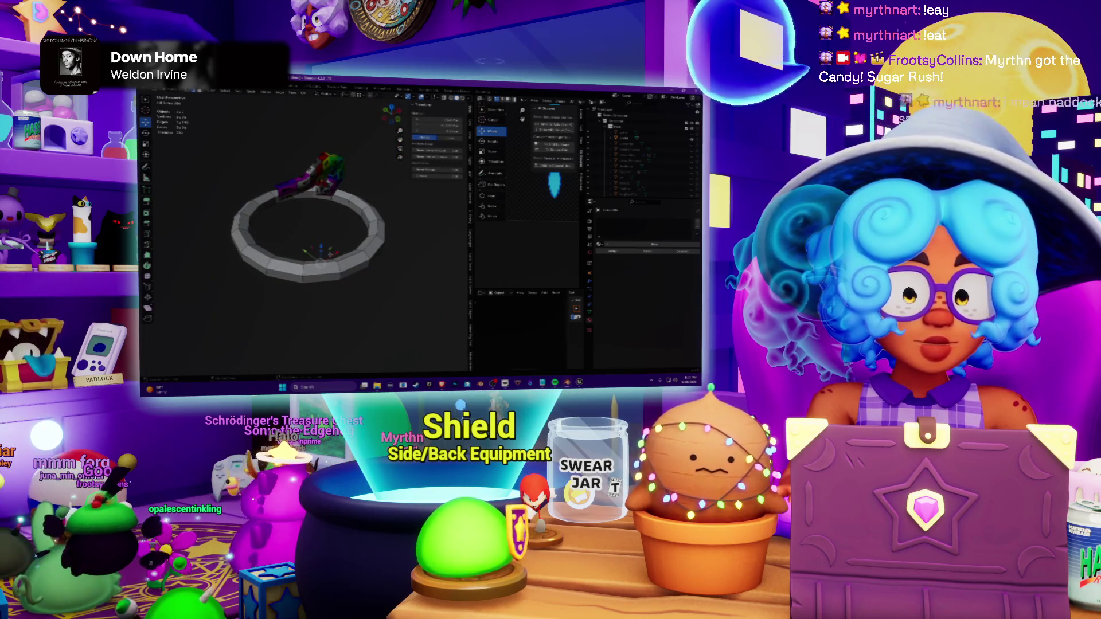
pyautogui.press('a')
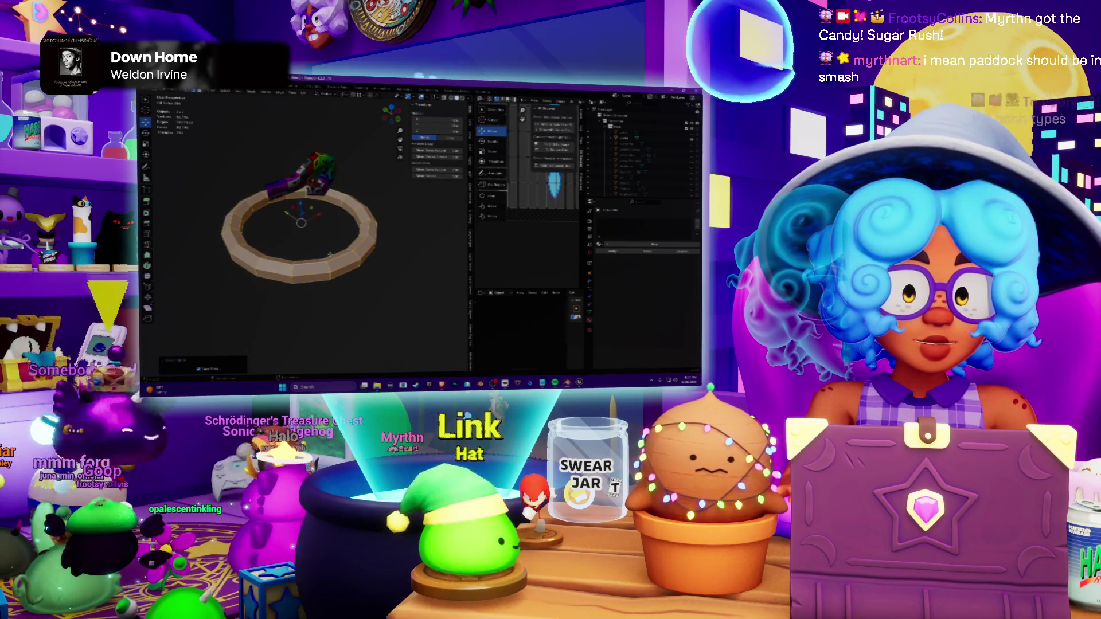
pyautogui.press('g')
pyautogui.press('z')
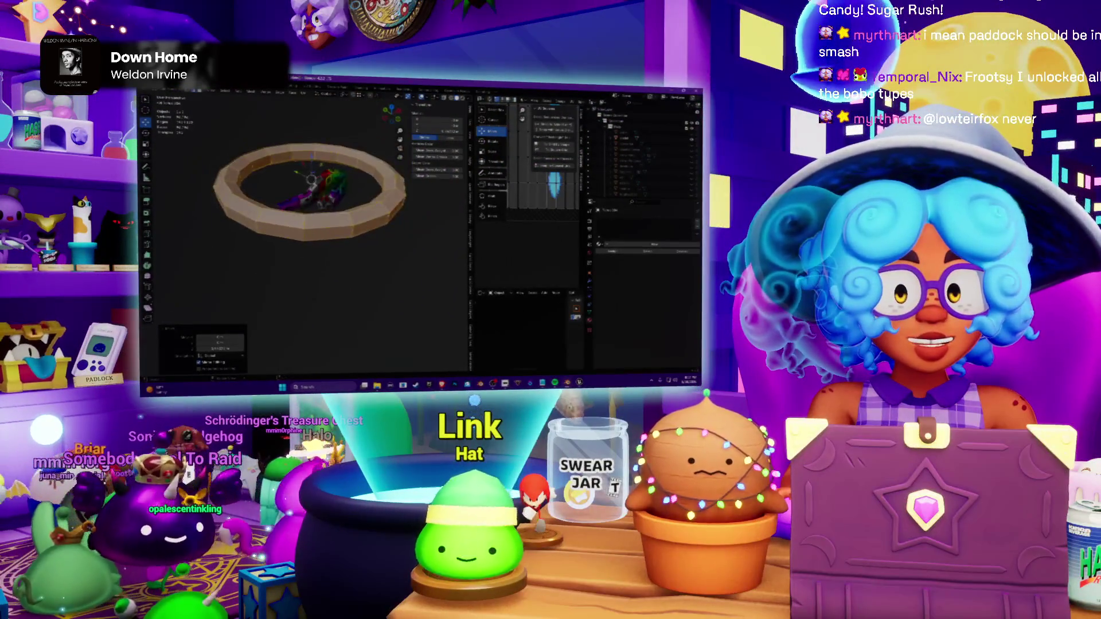
pyautogui.moveTo(310, 258); pyautogui.dragTo(311, 198, button='middle')
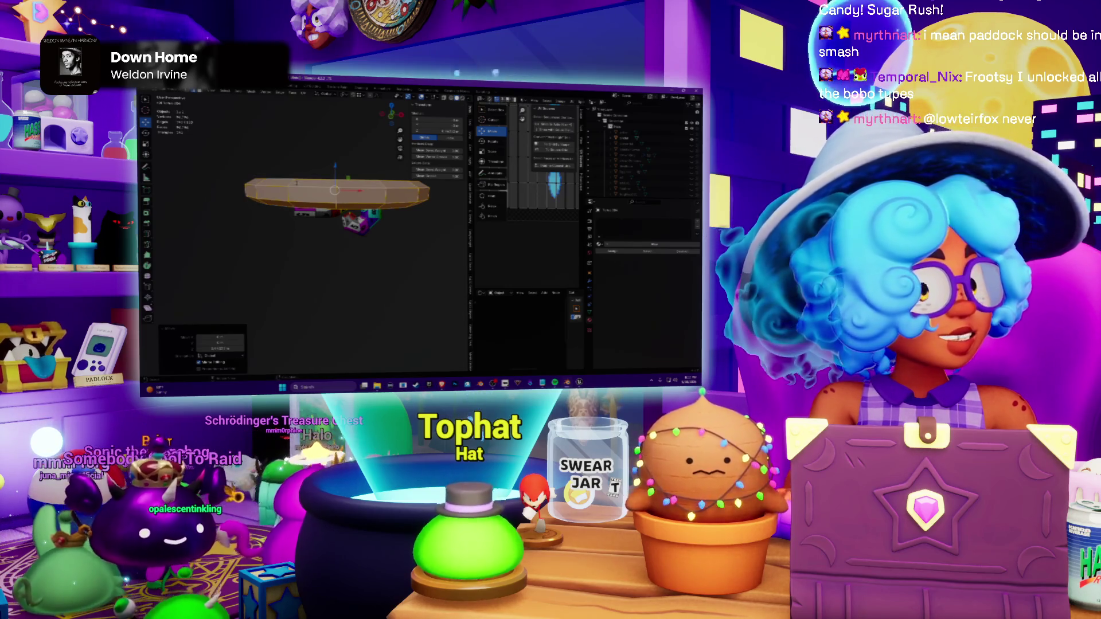
# Step: Undo to unhide the grey dome, then move the ring up along Z to the dome's top
pyautogui.moveTo(309, 259)
pyautogui.mouseDown(button='middle')
pyautogui.moveTo(310, 284)
pyautogui.moveTo(310, 232)
pyautogui.moveTo(310, 258)
pyautogui.mouseUp(button='middle')
pyautogui.scroll(2, 310, 224)
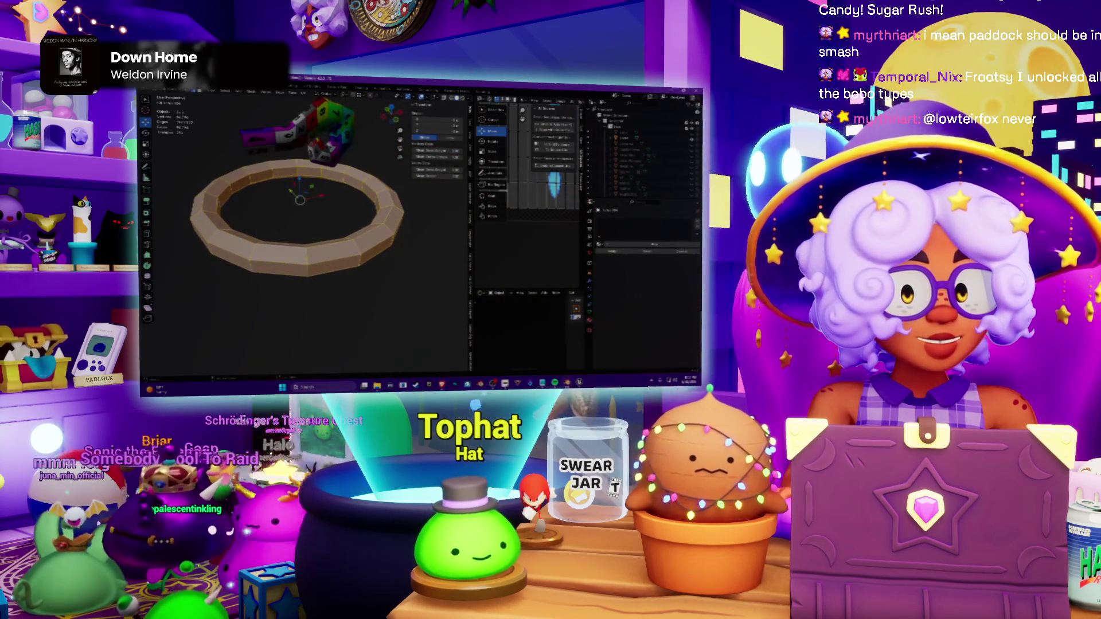
pyautogui.scroll(-1, 310, 223)
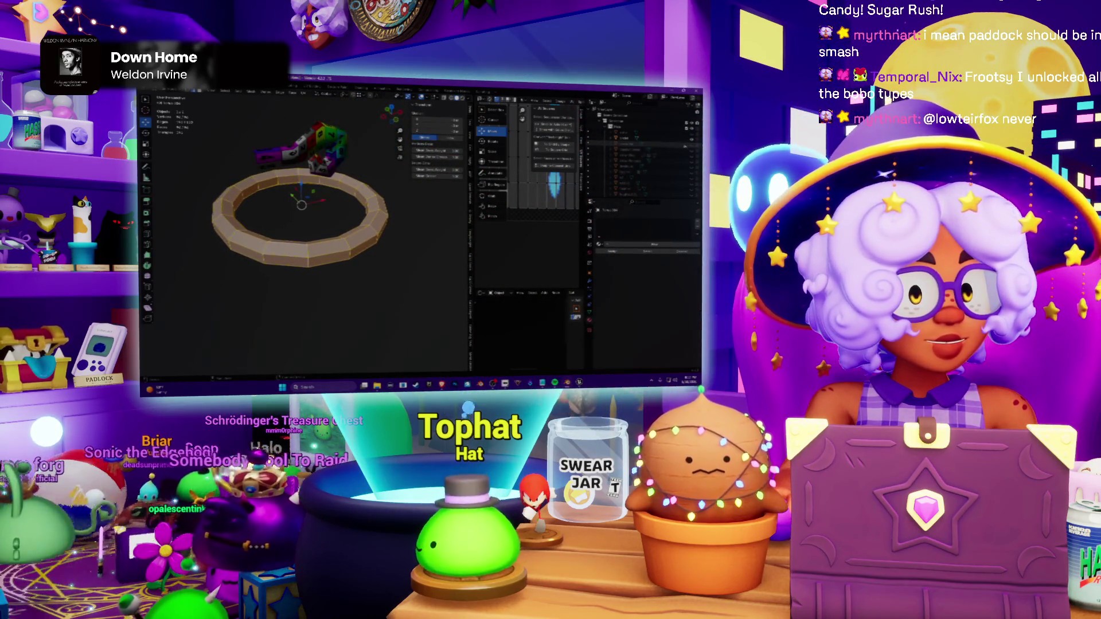
pyautogui.press('s')
pyautogui.moveTo(310, 224)
pyautogui.mouseDown(button='middle')
pyautogui.moveTo(310, 249)
pyautogui.moveTo(309, 207)
pyautogui.mouseUp(button='middle')
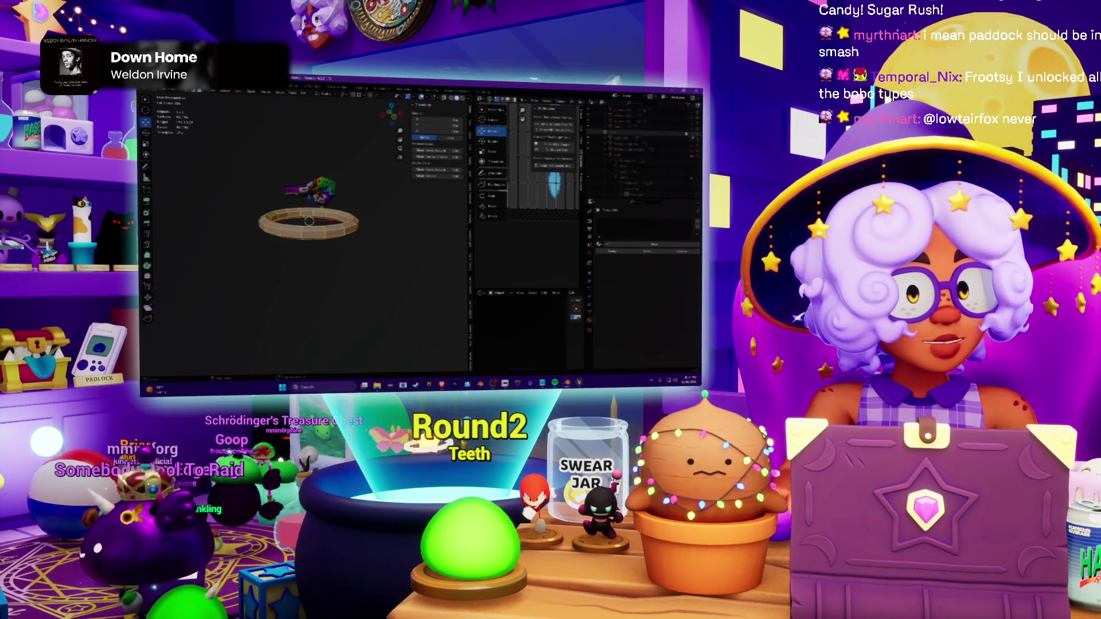
pyautogui.hotkey('ctrl', 'z')
pyautogui.scroll(2, 308, 215)
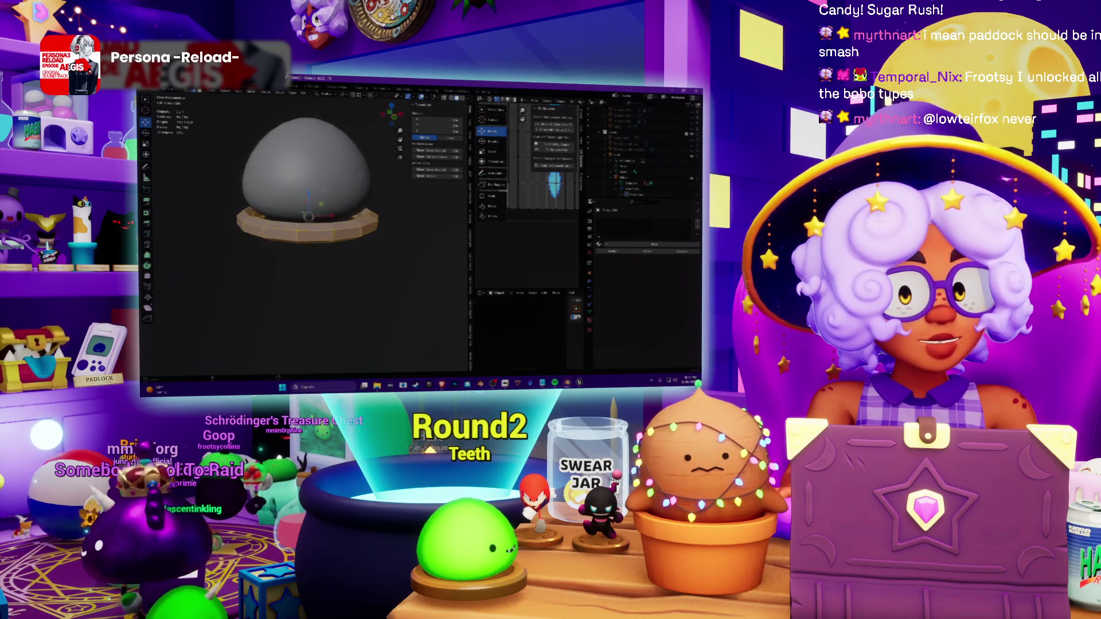
pyautogui.scroll(2, 308, 215)
pyautogui.press('g')
pyautogui.press('z')
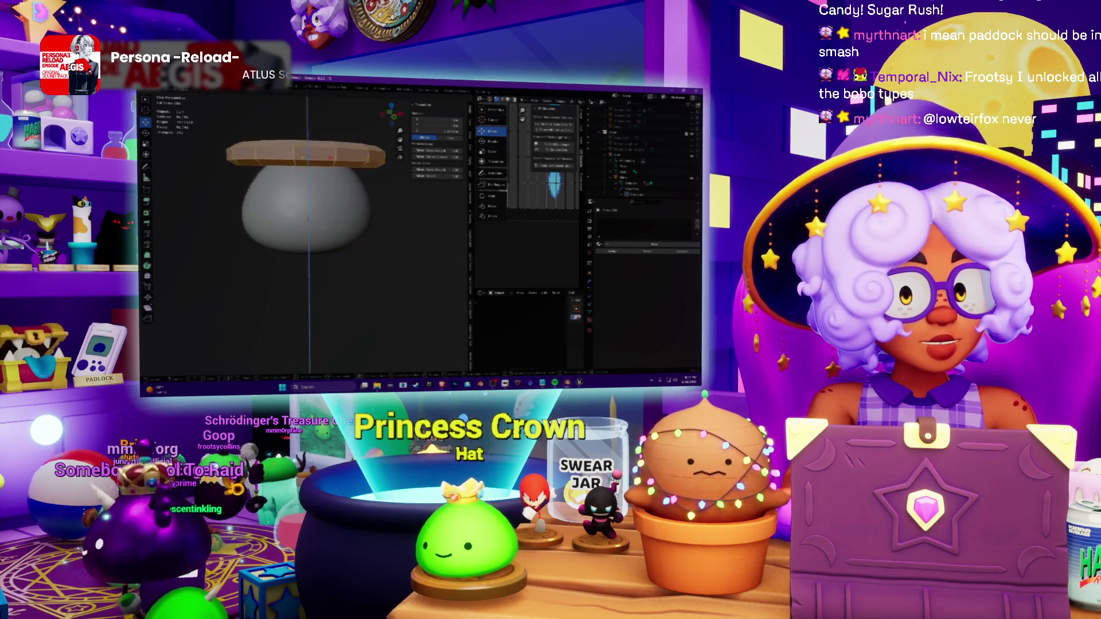
pyautogui.press('Return')
pyautogui.moveTo(344, 224); pyautogui.dragTo(371, 251, button='middle')
pyautogui.scroll(2, 370, 251)
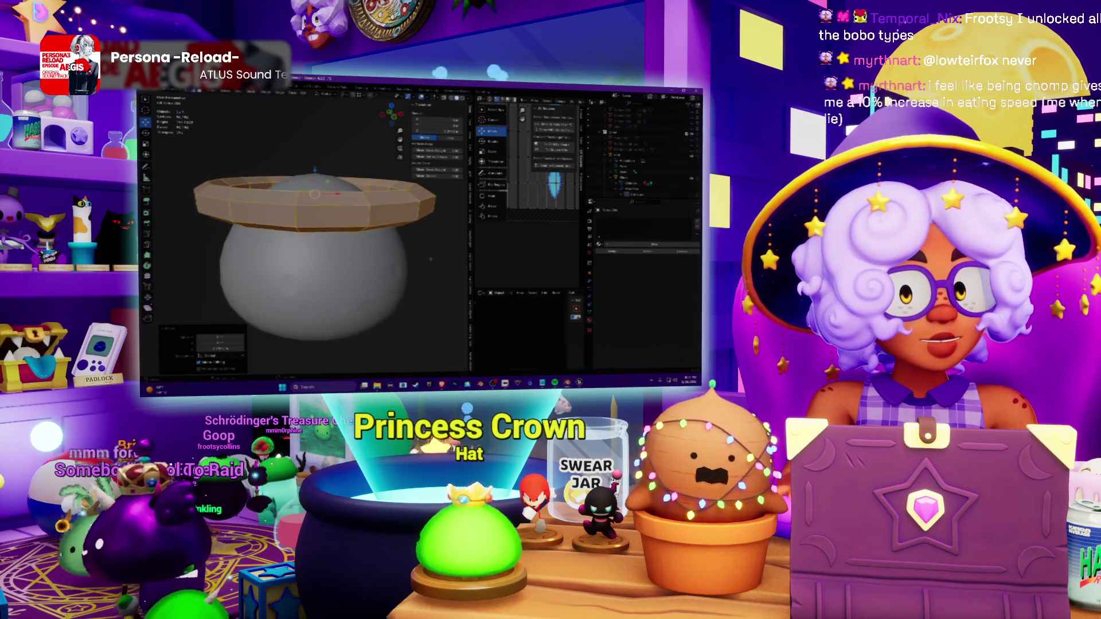
# Step: Scale the ring slightly larger and raise it to sit as a rim around the dome's opening
pyautogui.press('s')
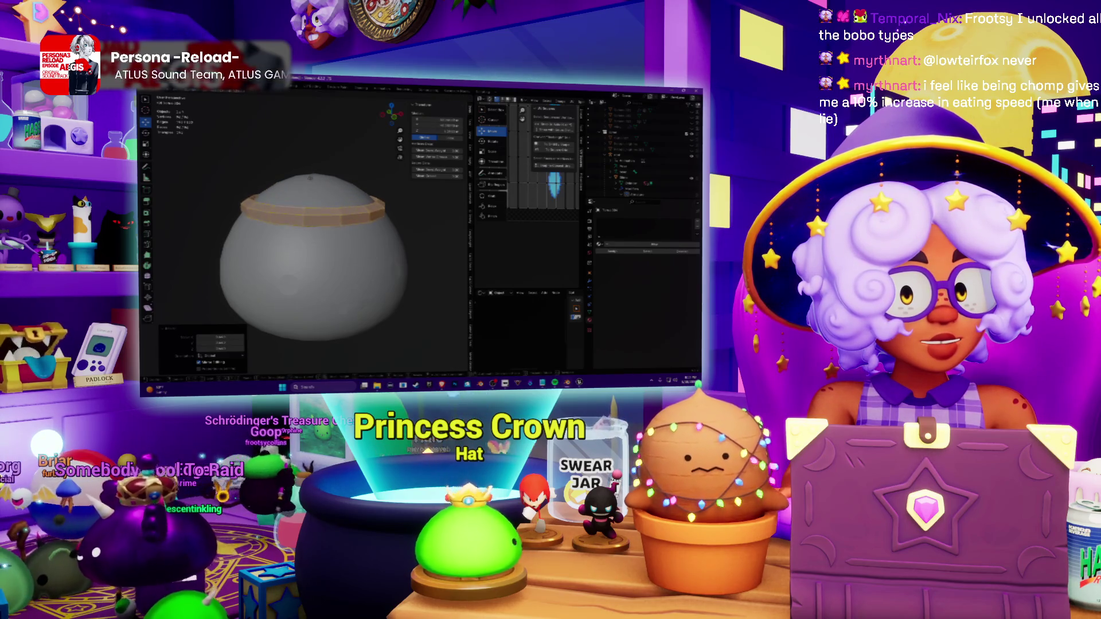
pyautogui.press('g')
pyautogui.press('Return')
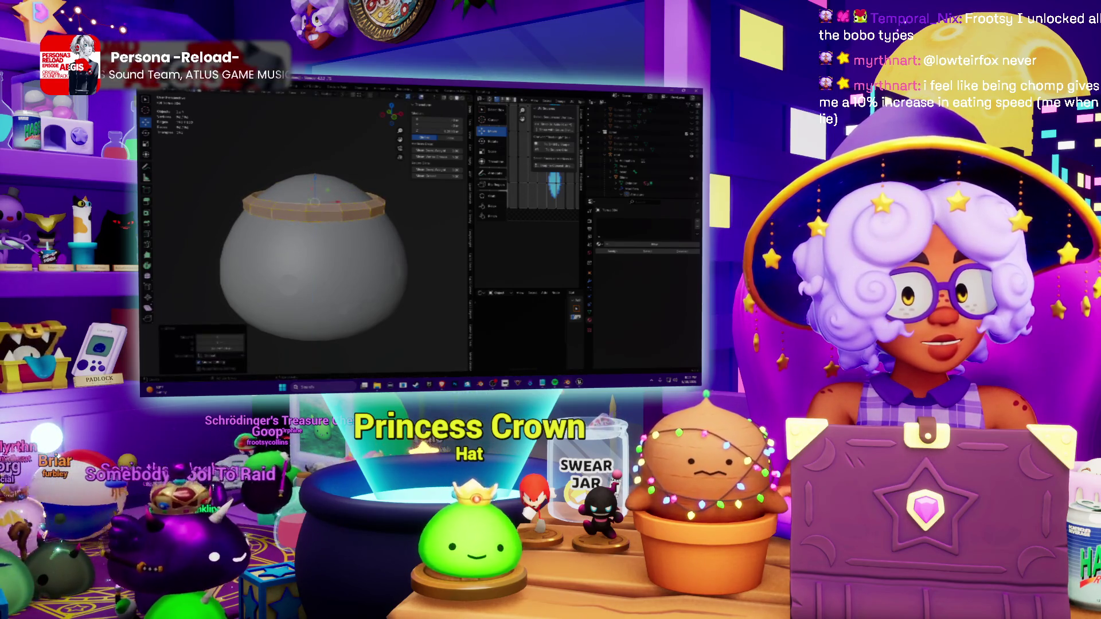
pyautogui.moveTo(310, 258)
pyautogui.mouseDown(button='middle')
pyautogui.moveTo(318, 262)
pyautogui.moveTo(318, 250)
pyautogui.mouseUp(button='middle')
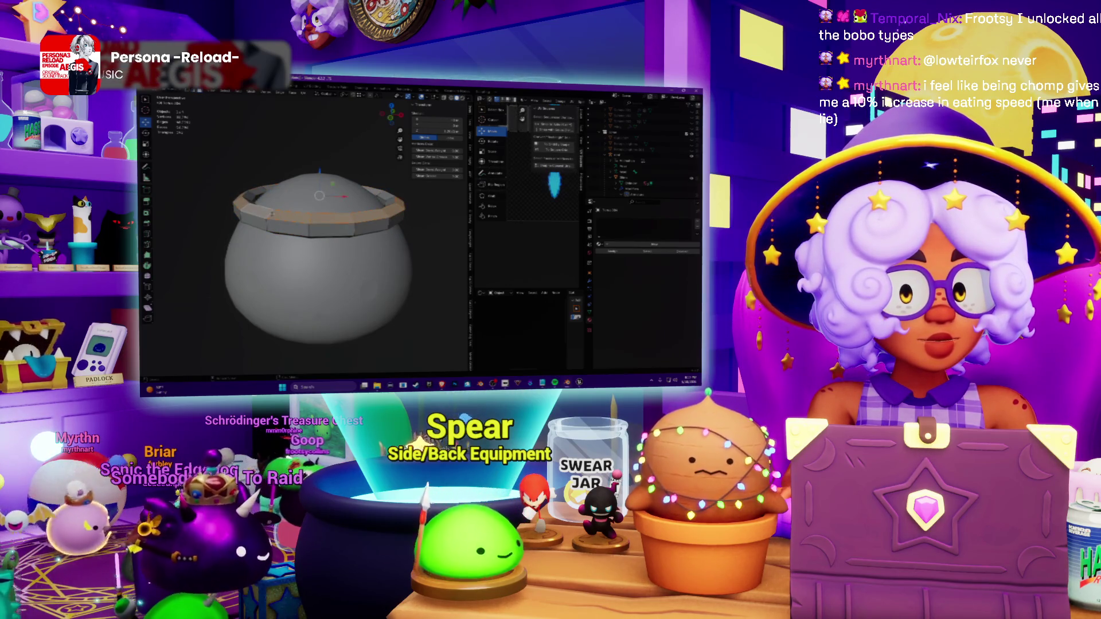
pyautogui.moveTo(318, 224)
pyautogui.mouseDown(button='middle')
pyautogui.moveTo(319, 249)
pyautogui.moveTo(318, 224)
pyautogui.mouseUp(button='middle')
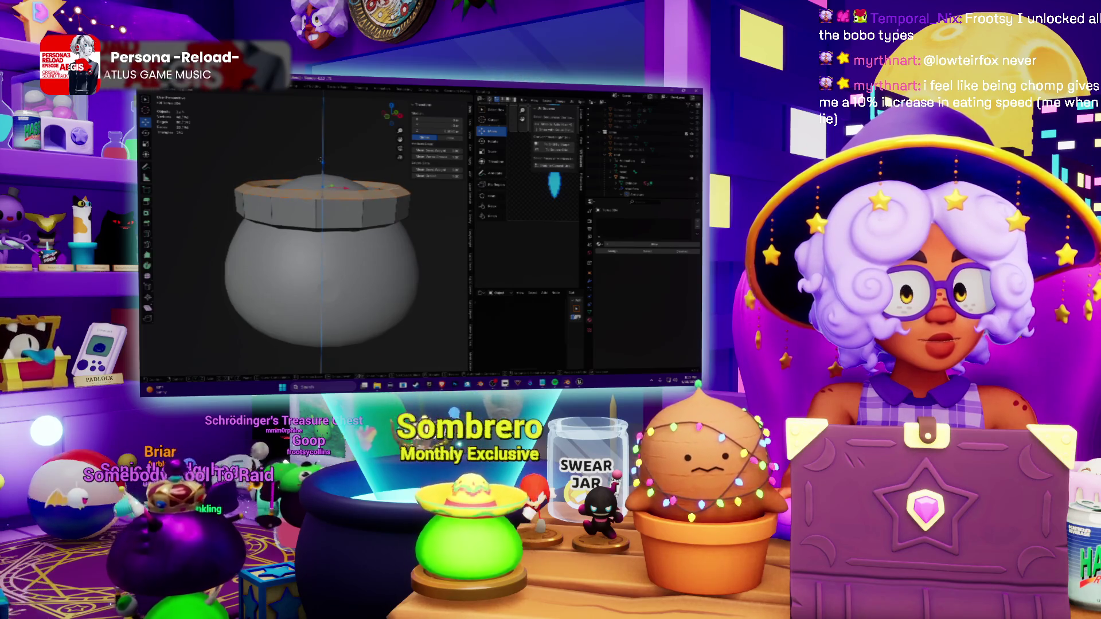
pyautogui.press('Return')
# Step: Switch to face select mode and inspect the inside of the pot's rim from high and low angles
pyautogui.press('Tab')
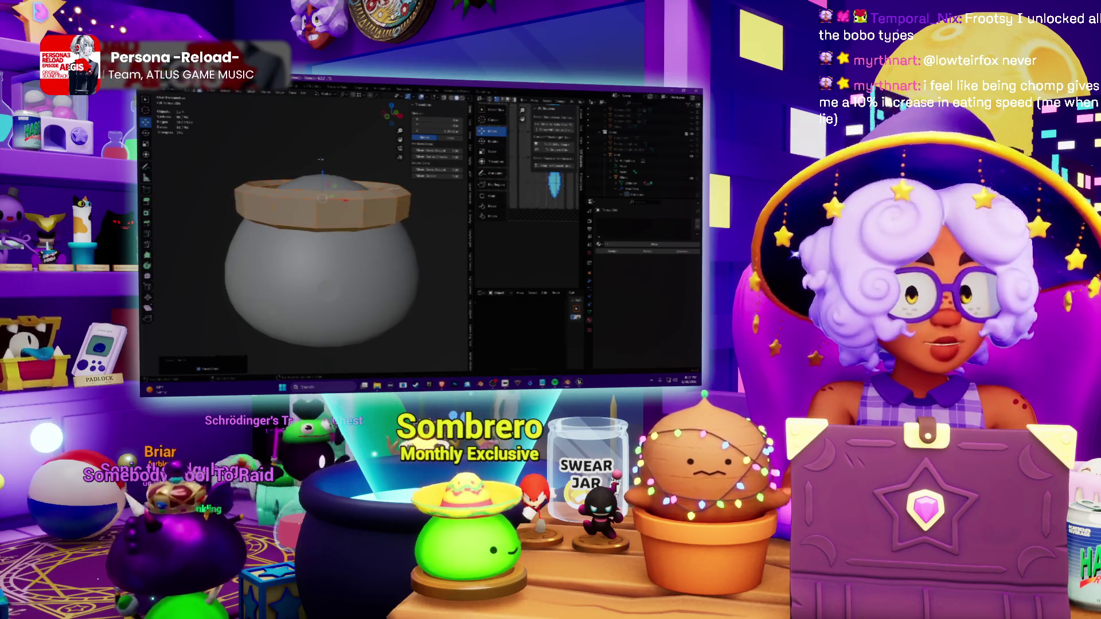
pyautogui.scroll(-2, 320, 249)
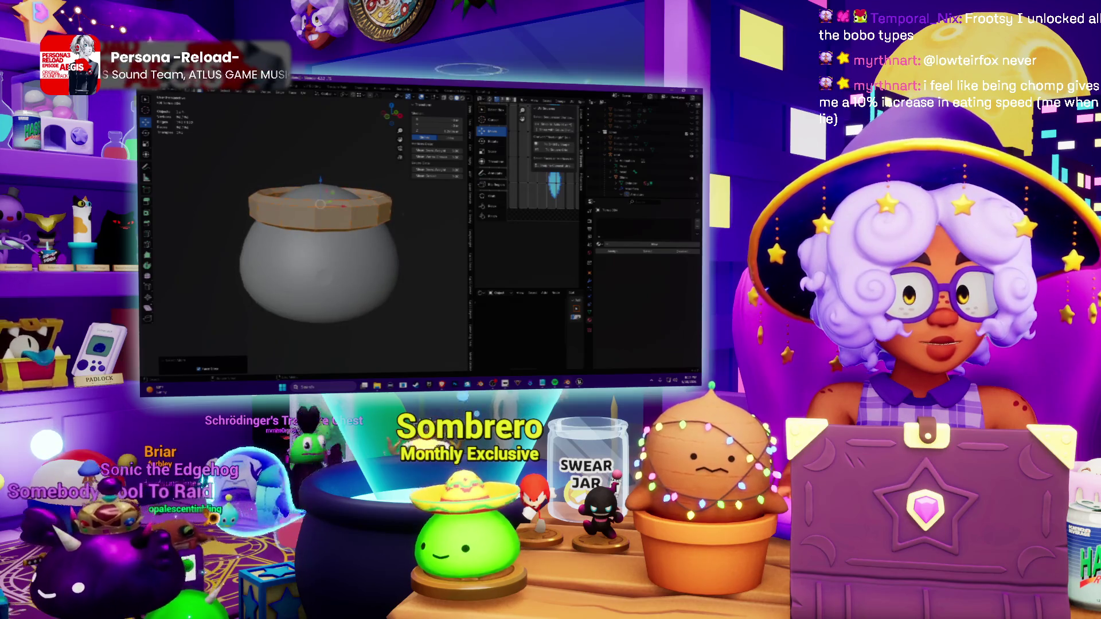
pyautogui.moveTo(320, 250); pyautogui.dragTo(320, 253, button='middle')
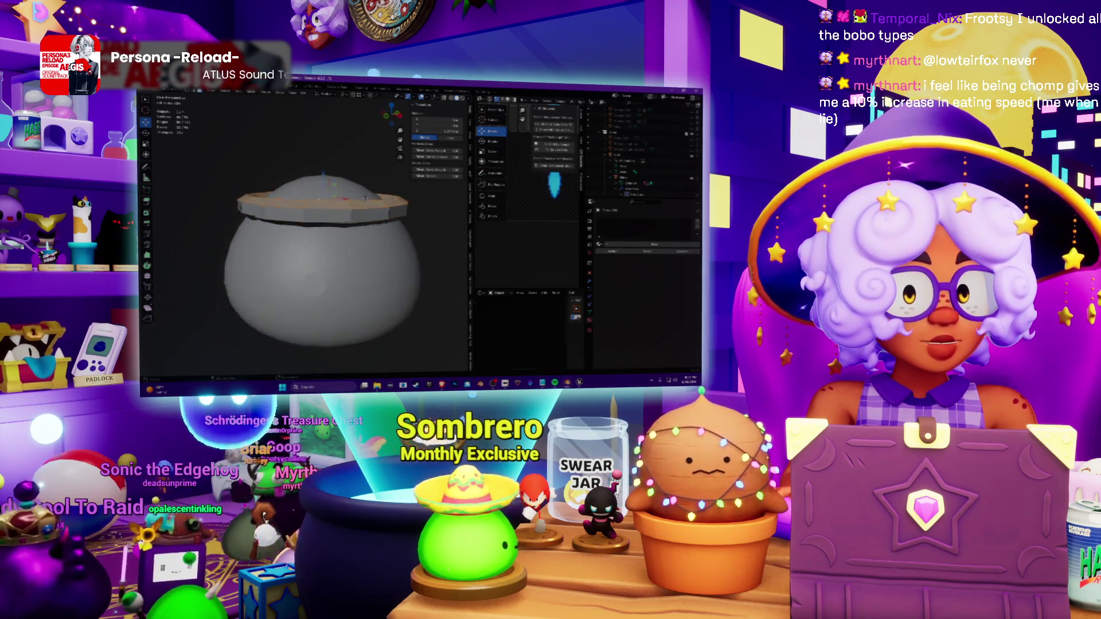
pyautogui.scroll(4, 321, 258)
pyautogui.moveTo(321, 232); pyautogui.dragTo(321, 284, button='middle')
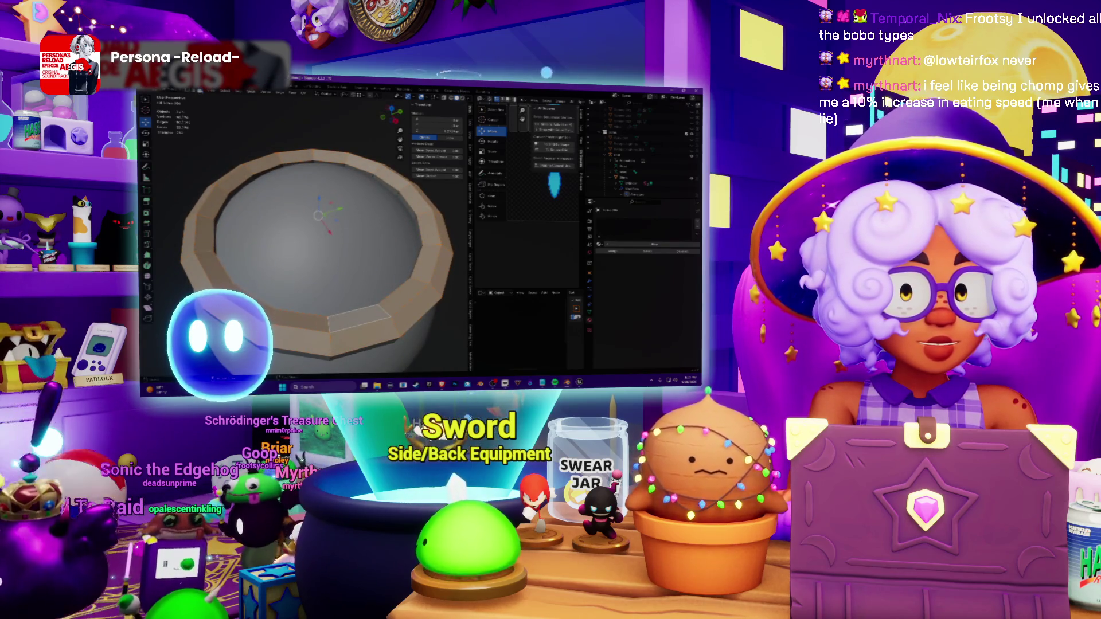
pyautogui.moveTo(320, 259); pyautogui.dragTo(320, 233, button='middle')
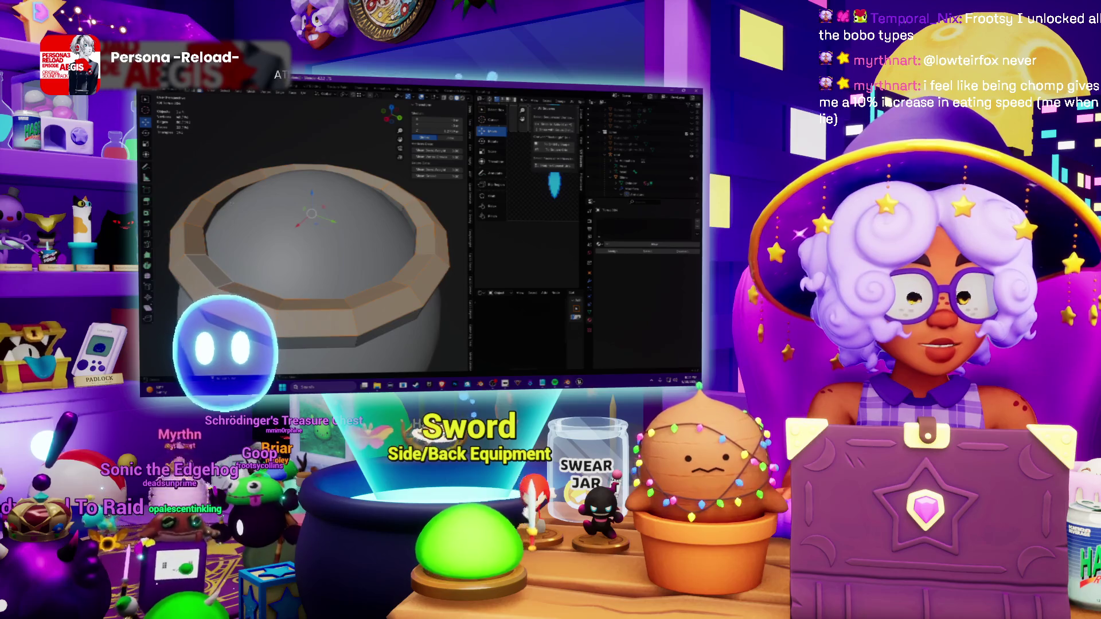
pyautogui.scroll(-3, 309, 232)
# Step: Undo the closed cap on the pot top and check the open rim from above
pyautogui.press('Tab')
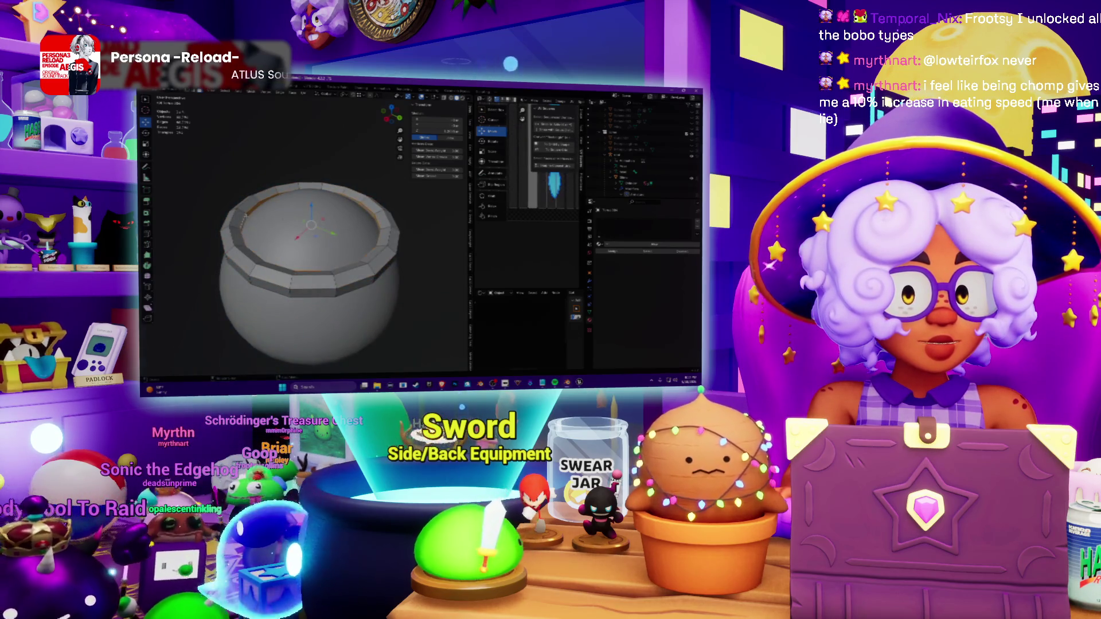
pyautogui.hotkey('ctrl', 'z')
pyautogui.press('f')
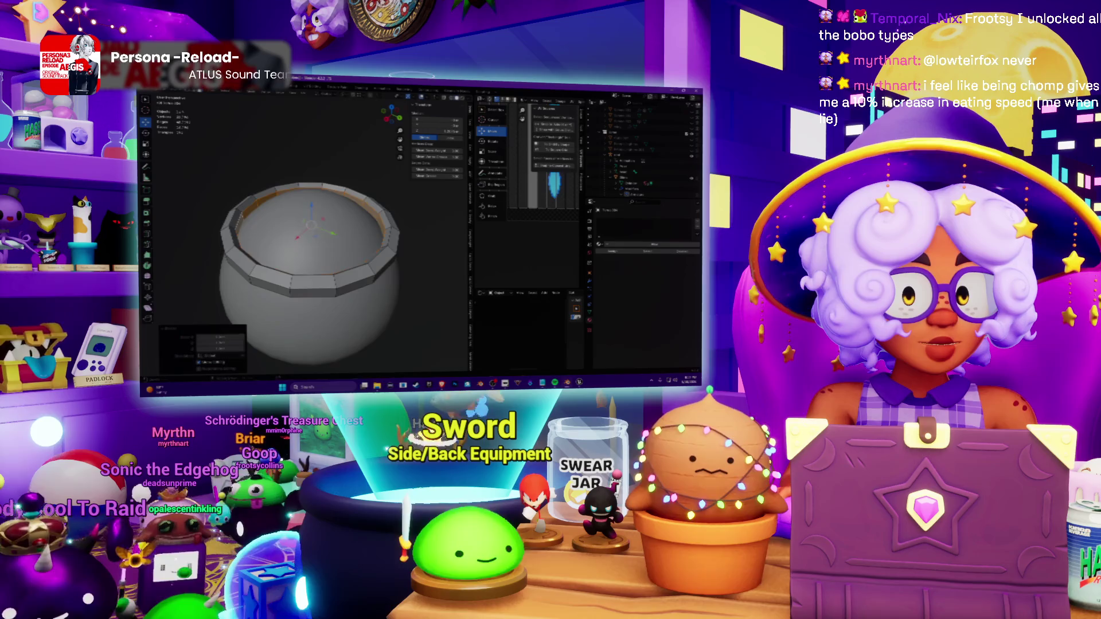
pyautogui.moveTo(310, 242)
pyautogui.mouseDown(button='middle')
pyautogui.moveTo(309, 216)
pyautogui.moveTo(302, 232)
pyautogui.mouseUp(button='middle')
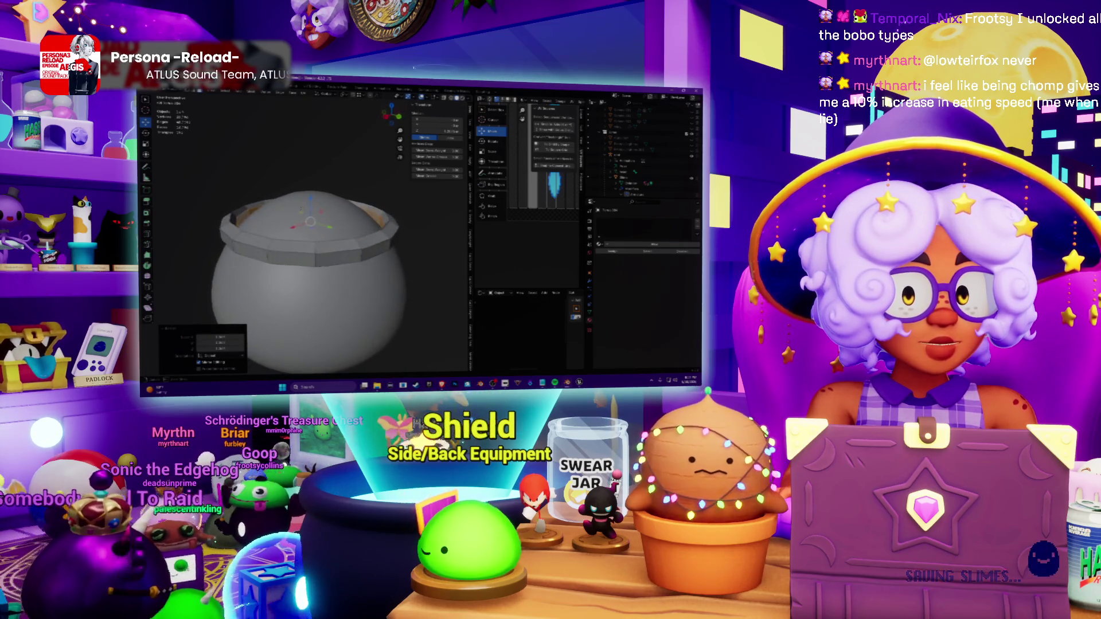
pyautogui.hotkey('ctrl', 'z')
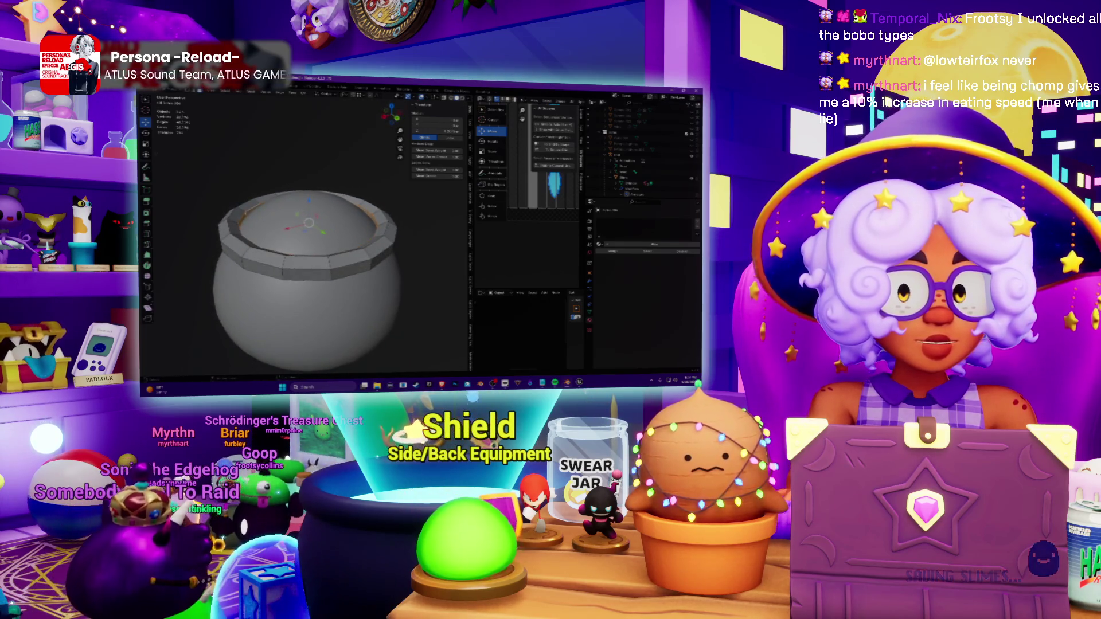
pyautogui.moveTo(310, 241); pyautogui.dragTo(310, 258, button='middle')
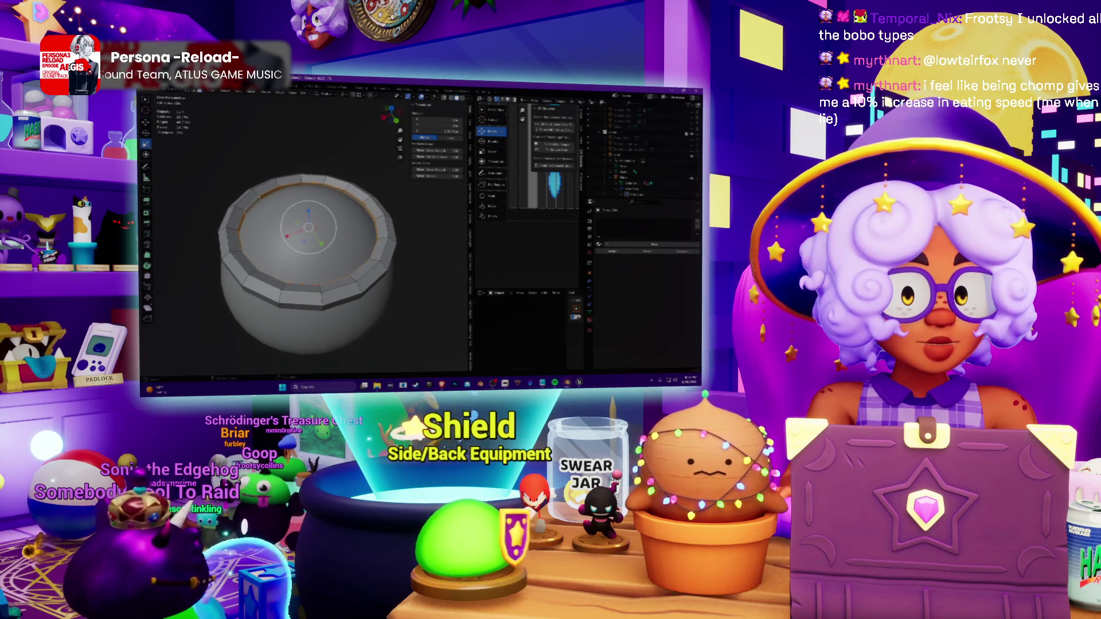
# Step: Scale the rim faces outward on the horizontal plane so the band flares around the top
pyautogui.press('s')
pyautogui.hotkey('shift', 'z')
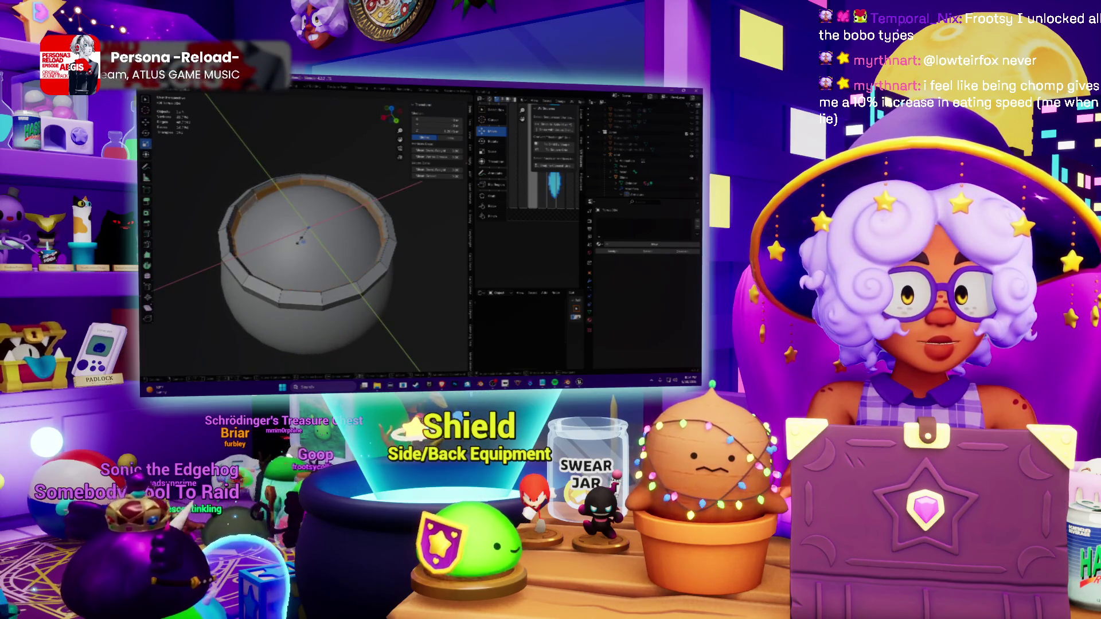
pyautogui.click(306, 234)
pyautogui.moveTo(310, 241)
pyautogui.mouseDown(button='middle')
pyautogui.moveTo(280, 172)
pyautogui.moveTo(268, 177)
pyautogui.mouseUp(button='middle')
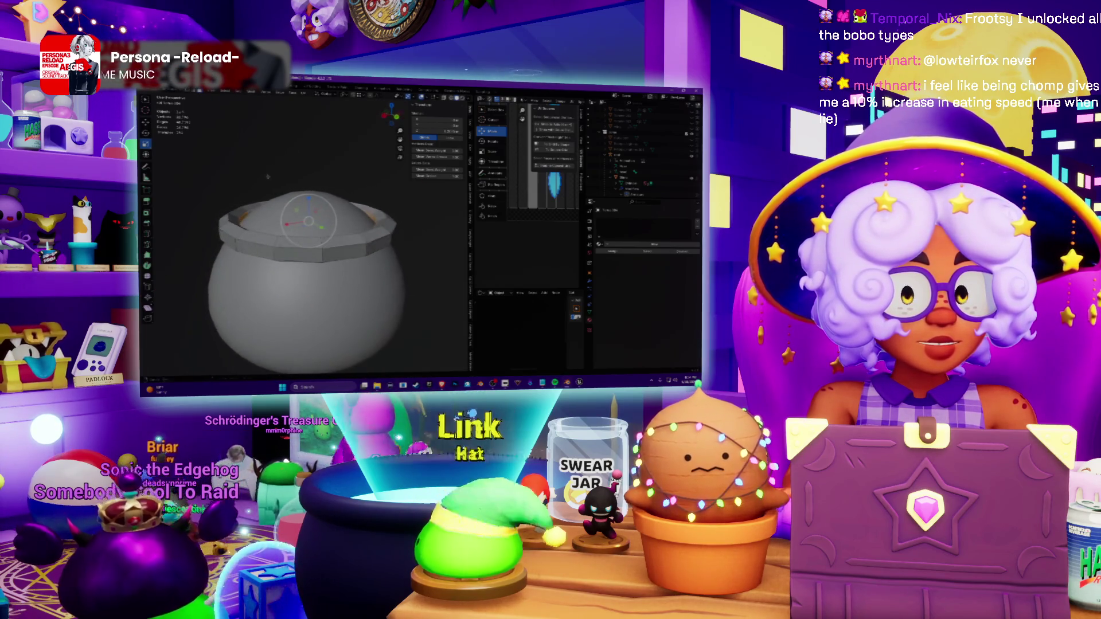
pyautogui.click(308, 222)
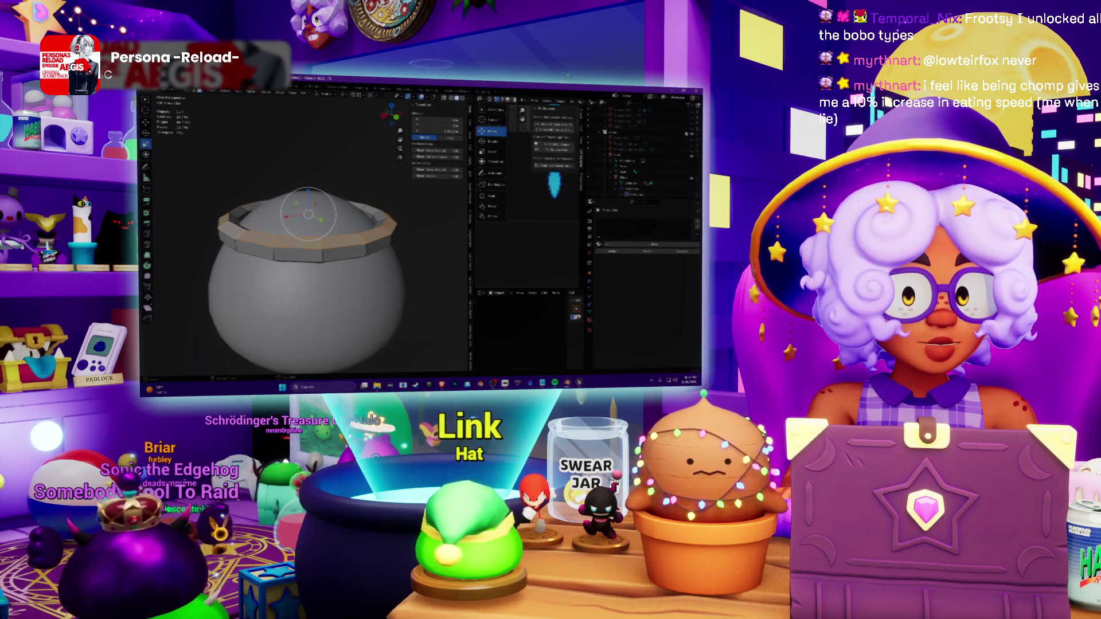
# Step: Raise a duplicated section of rim faces into a lip above the pot's opening
pyautogui.moveTo(308, 222); pyautogui.dragTo(308, 250, button='middle')
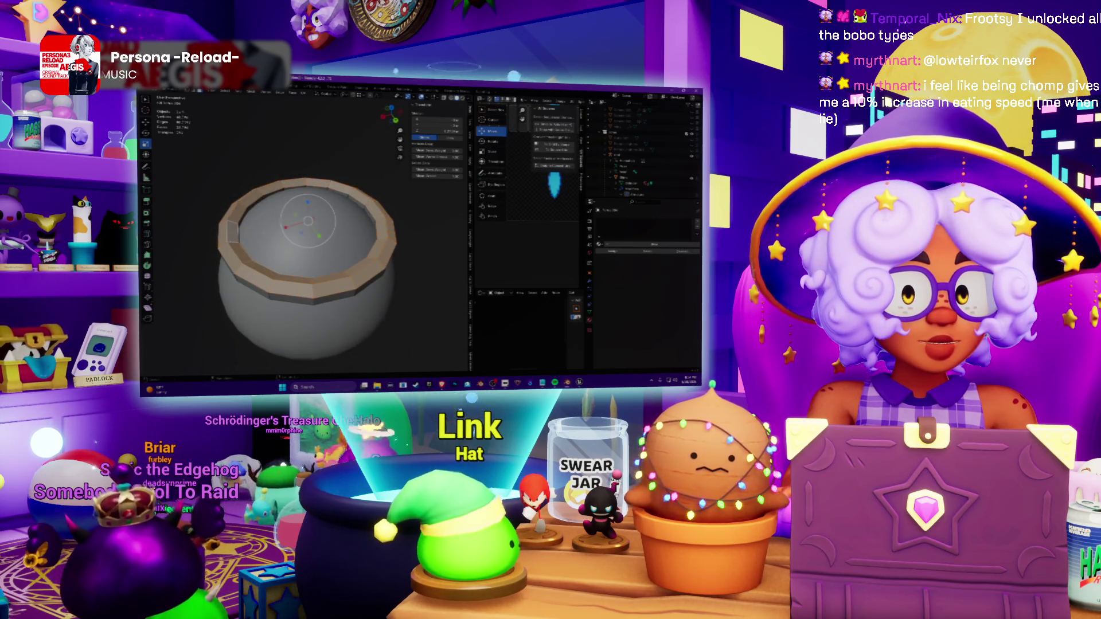
pyautogui.moveTo(264, 198); pyautogui.dragTo(265, 166, button='middle')
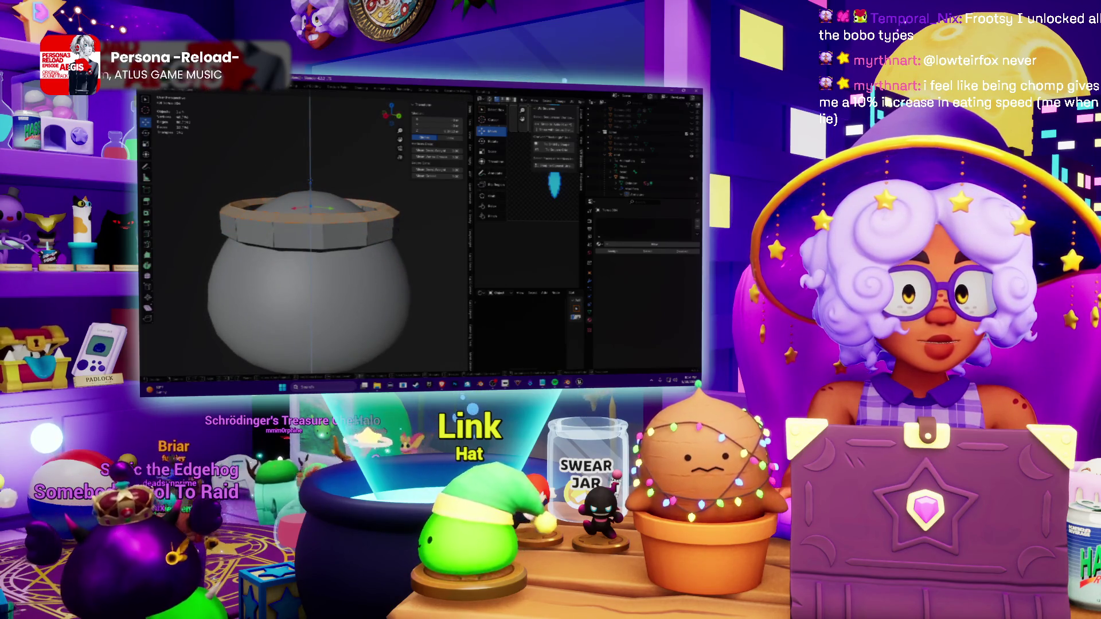
pyautogui.press('e')
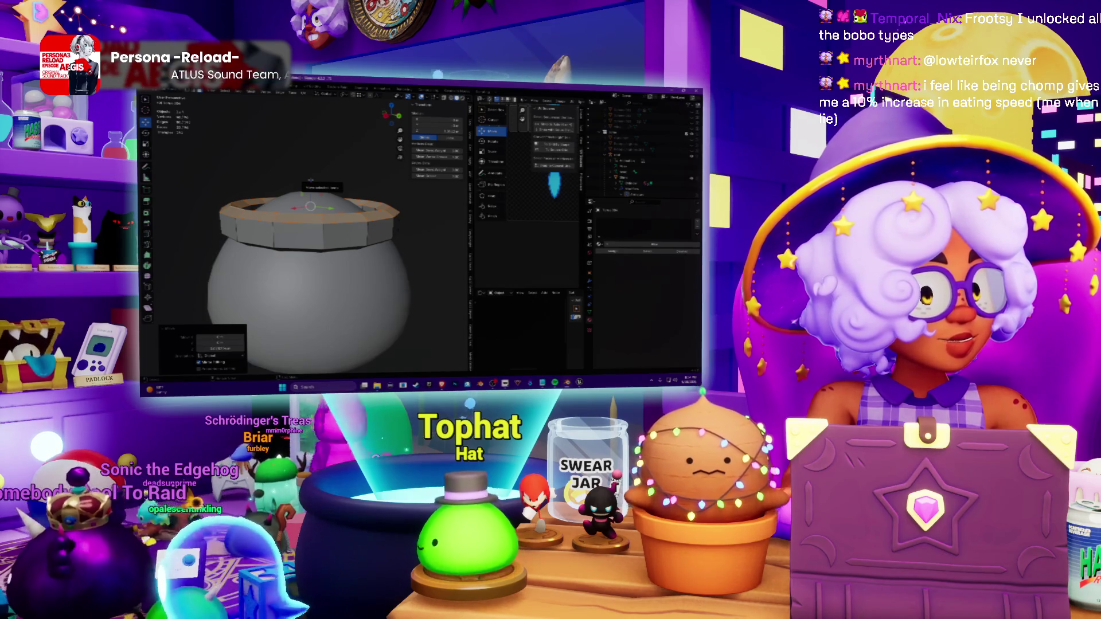
pyautogui.moveTo(310, 258); pyautogui.dragTo(309, 233, button='middle')
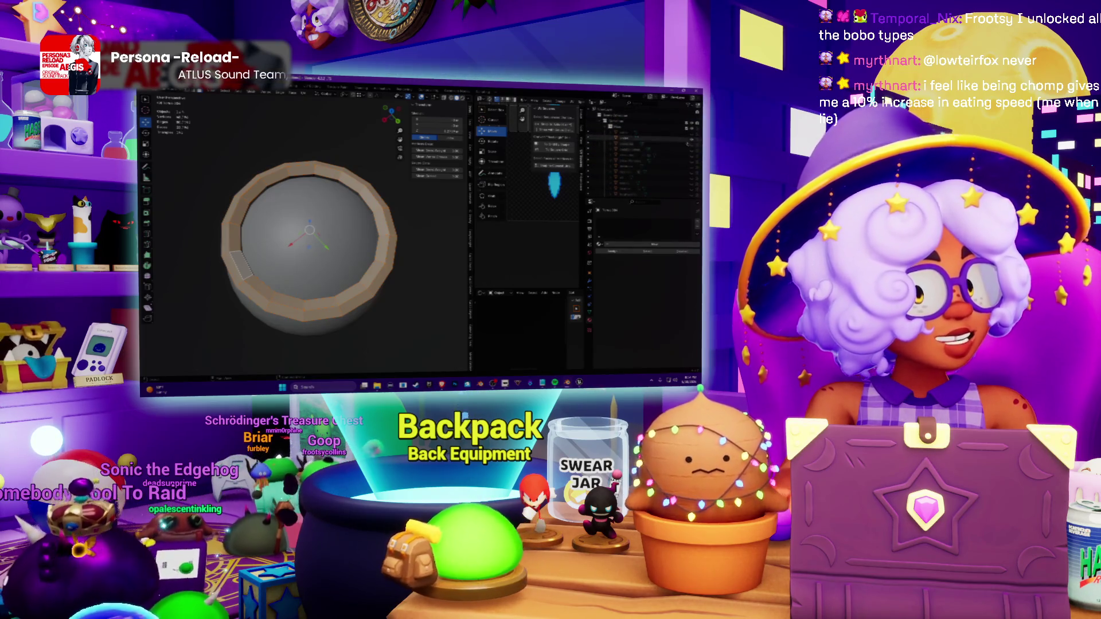
pyautogui.scroll(-1, 310, 241)
pyautogui.scroll(-2, 309, 241)
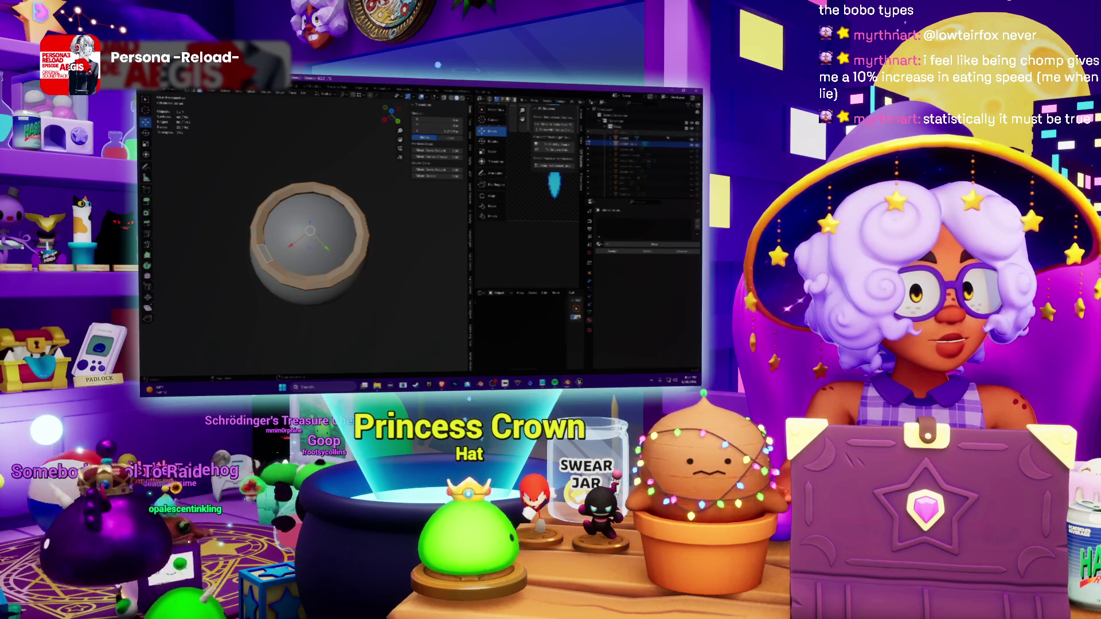
pyautogui.scroll(-3, 309, 241)
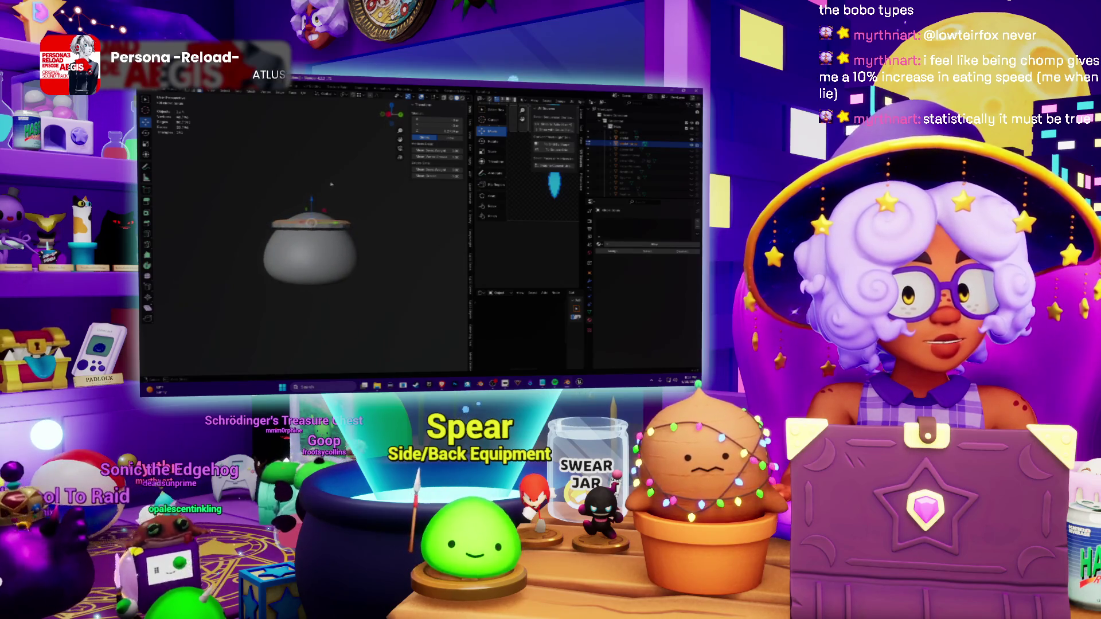
pyautogui.scroll(5, 306, 233)
# Step: Orbit to look down into the pot's top ring
pyautogui.moveTo(319, 185)
pyautogui.mouseDown(button='middle')
pyautogui.moveTo(320, 215)
pyautogui.moveTo(362, 233)
pyautogui.mouseUp(button='middle')
pyautogui.scroll(-3, 388, 242)
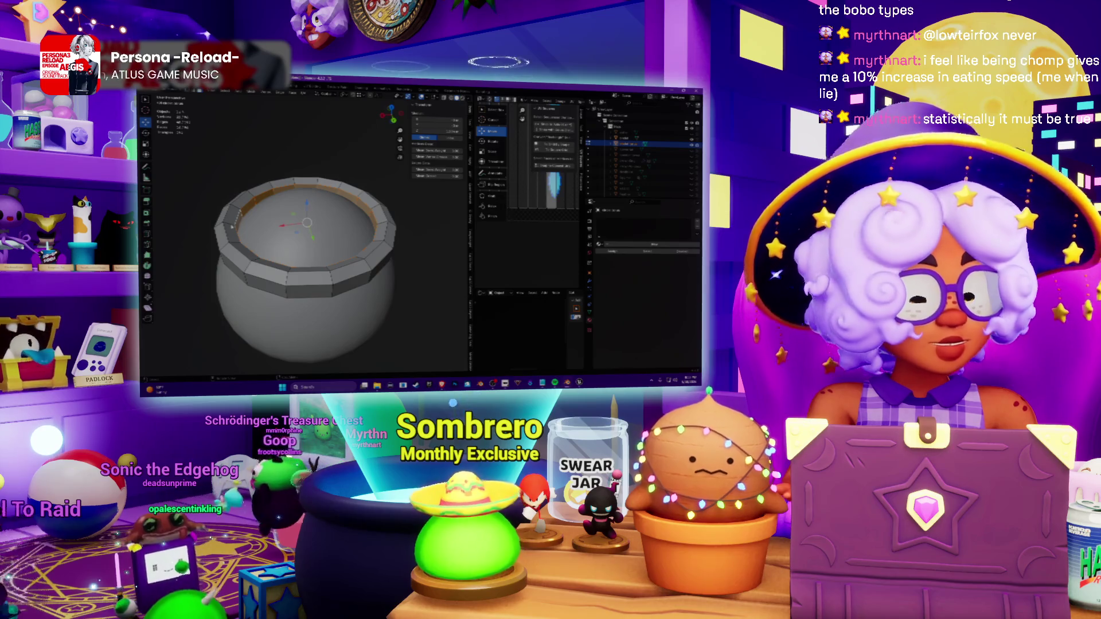
# Step: Copy the top ring faces, confirm the inner-face reshape into a thick band, and leave Edit Mode
pyautogui.hotkey('ctrl', 'l')
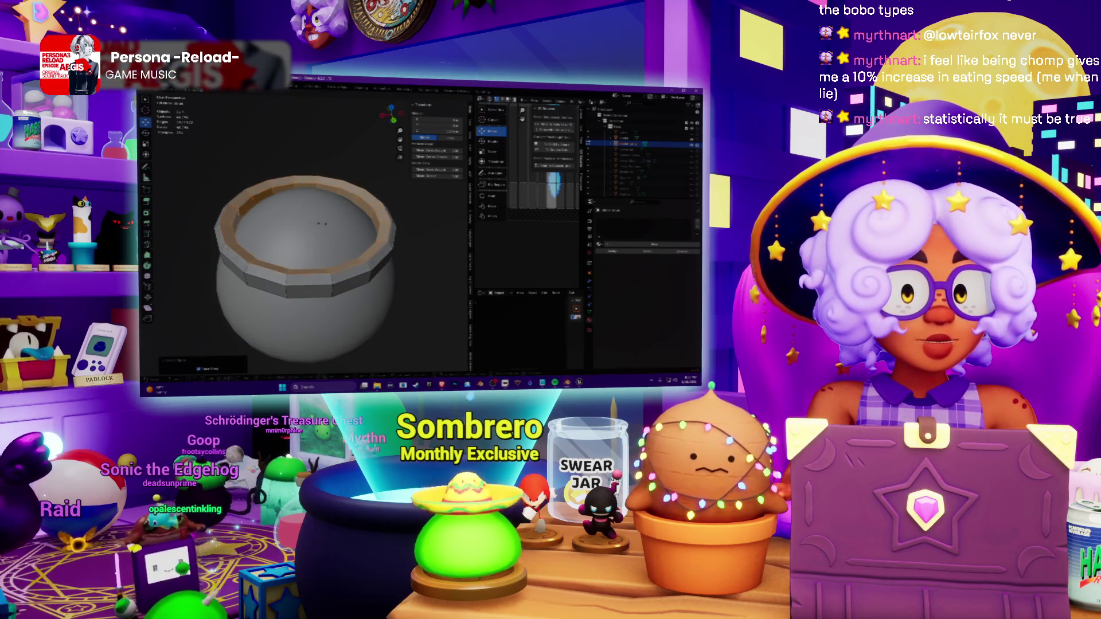
pyautogui.moveTo(310, 223); pyautogui.dragTo(310, 259, button='middle')
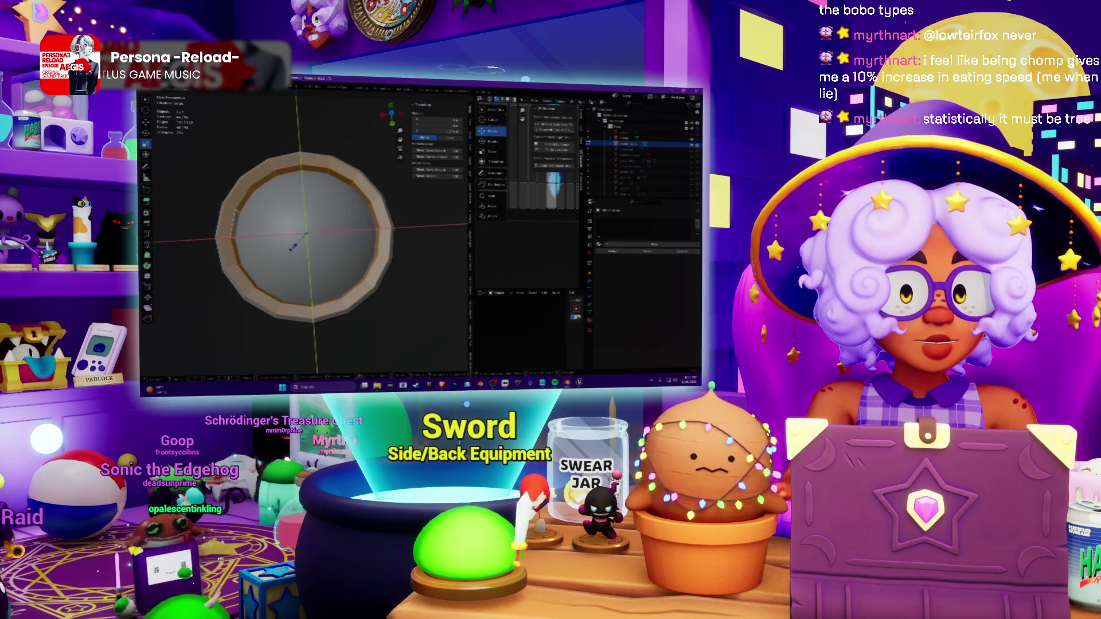
pyautogui.click(293, 245)
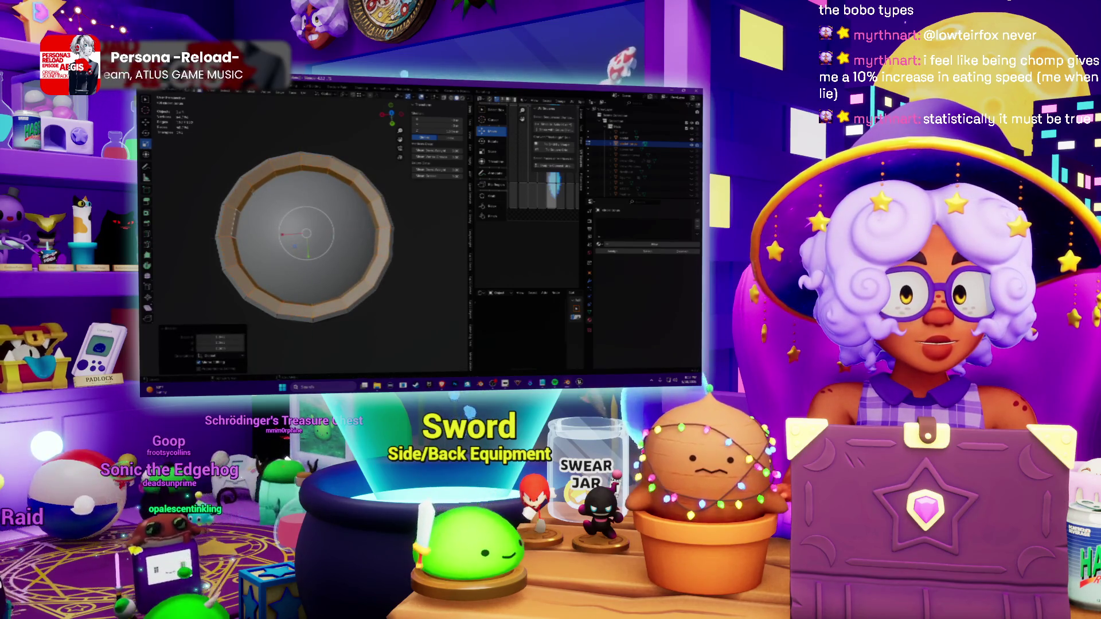
pyautogui.press('Tab')
pyautogui.moveTo(310, 258)
pyautogui.mouseDown(button='middle')
pyautogui.moveTo(310, 215)
pyautogui.moveTo(303, 246)
pyautogui.mouseUp(button='middle')
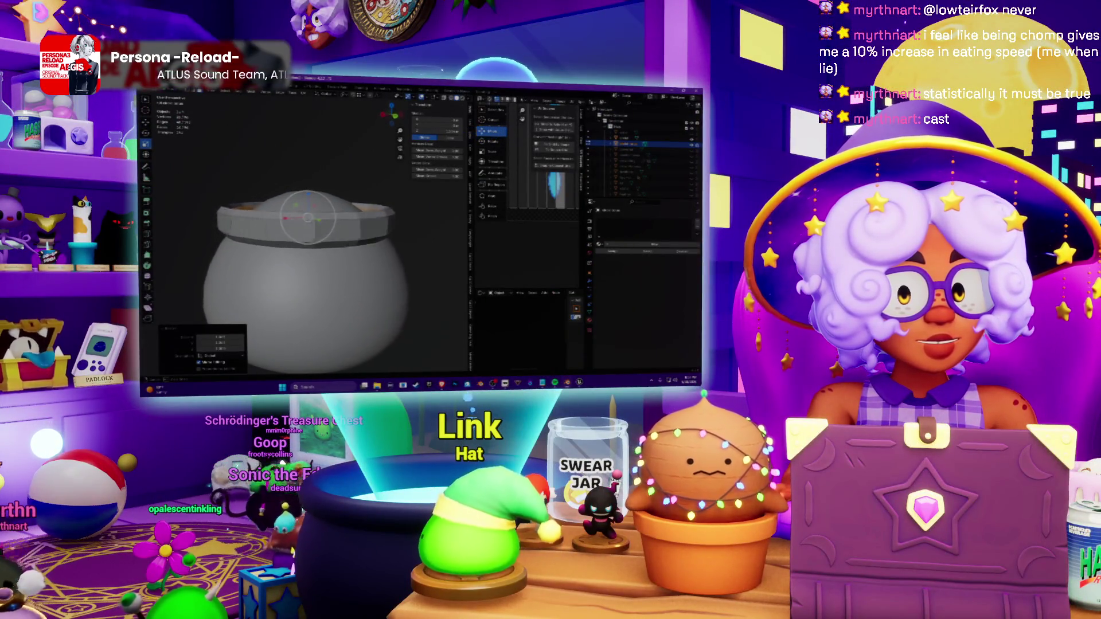
# Step: Select the whole rim ring from above and break it off as its own object
pyautogui.moveTo(305, 259)
pyautogui.mouseDown(button='middle')
pyautogui.moveTo(310, 215)
pyautogui.moveTo(310, 241)
pyautogui.mouseUp(button='middle')
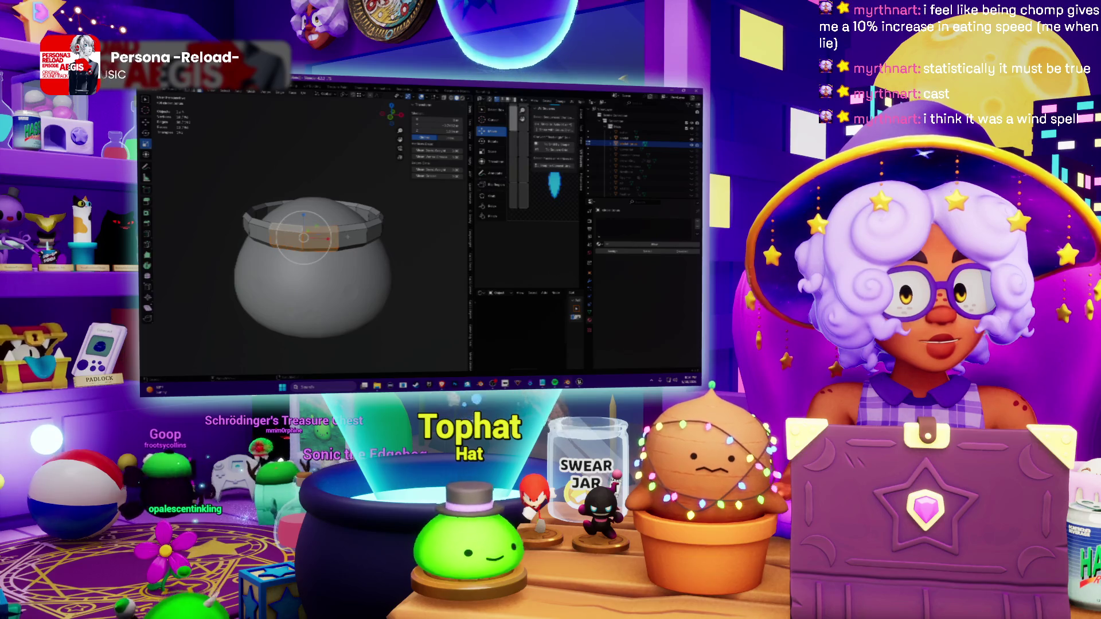
pyautogui.moveTo(310, 241)
pyautogui.mouseDown(button='middle')
pyautogui.moveTo(309, 215)
pyautogui.moveTo(309, 240)
pyautogui.mouseUp(button='middle')
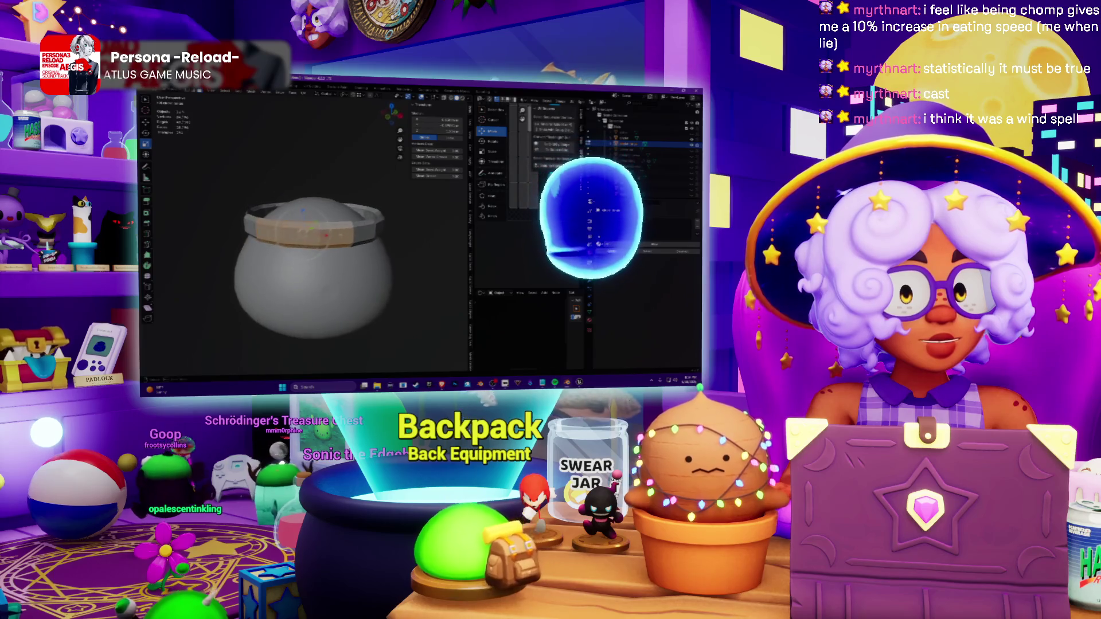
pyautogui.press('Tab')
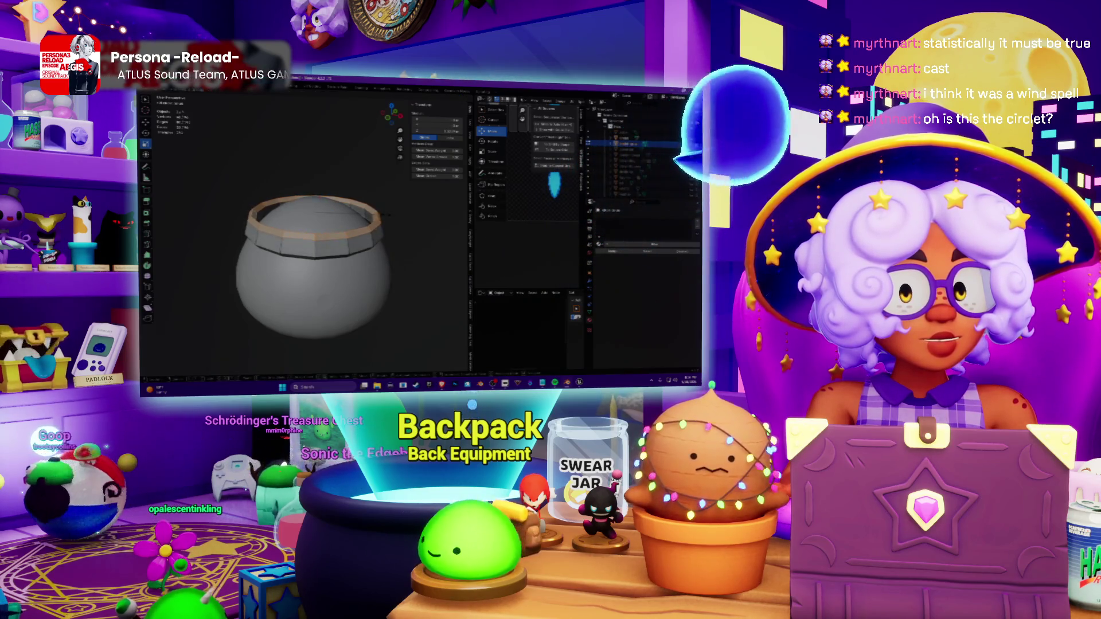
pyautogui.hotkey('shift', 'd')
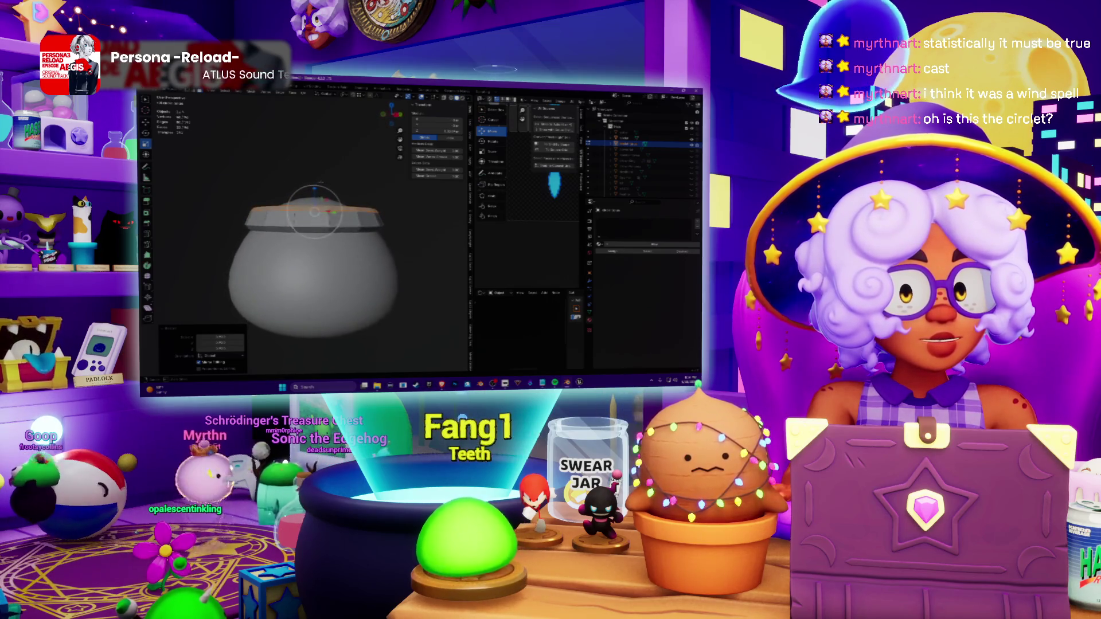
pyautogui.scroll(3, 314, 258)
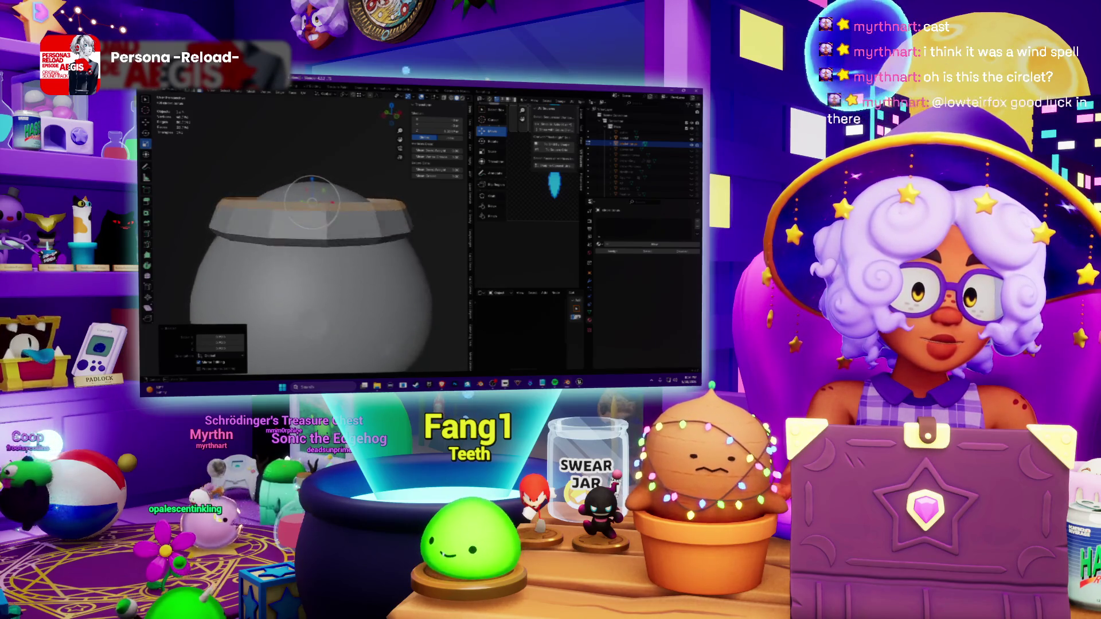
pyautogui.scroll(-2, 314, 258)
# Step: Select the linked rim band and split it off the pot as a separate grey lip
pyautogui.moveTo(314, 241); pyautogui.dragTo(315, 259, button='middle')
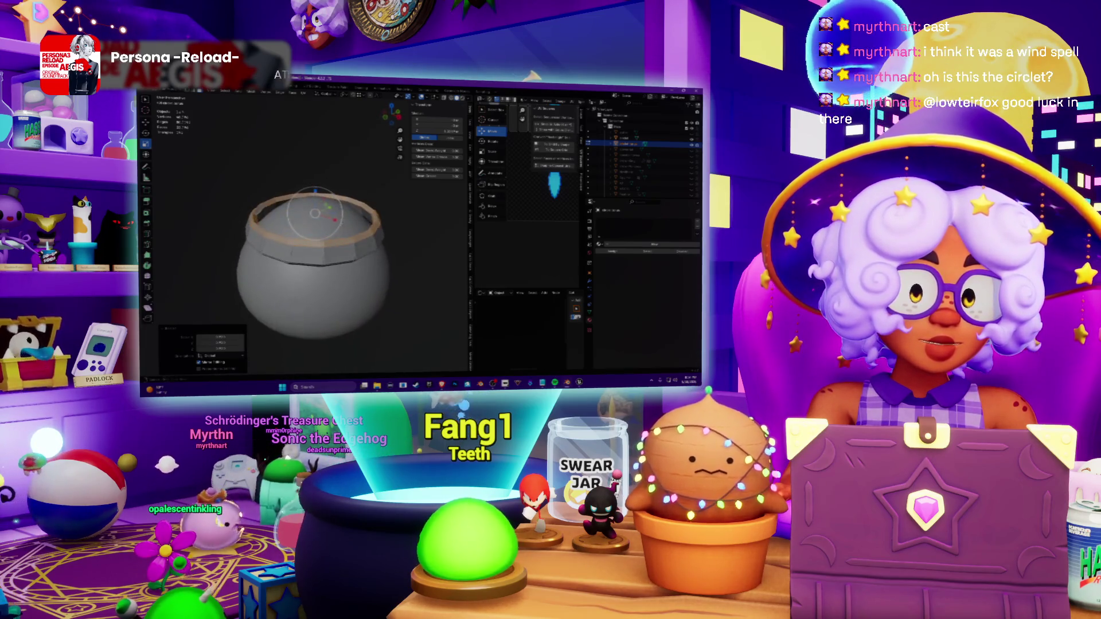
pyautogui.press('Tab')
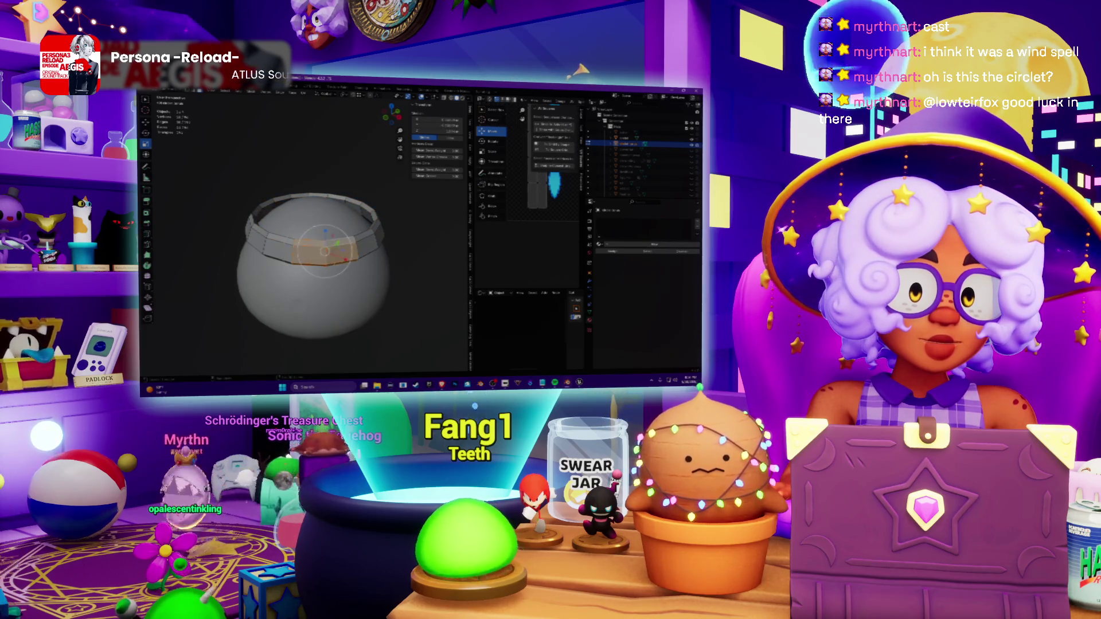
pyautogui.hotkey('ctrl', 'l')
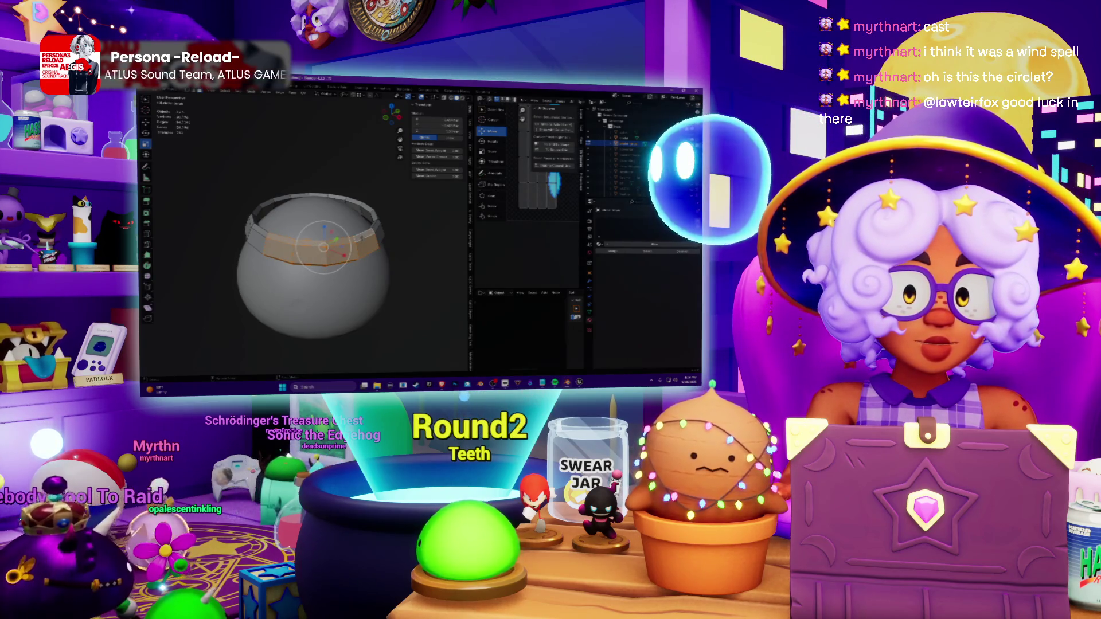
pyautogui.scroll(-2, 330, 190)
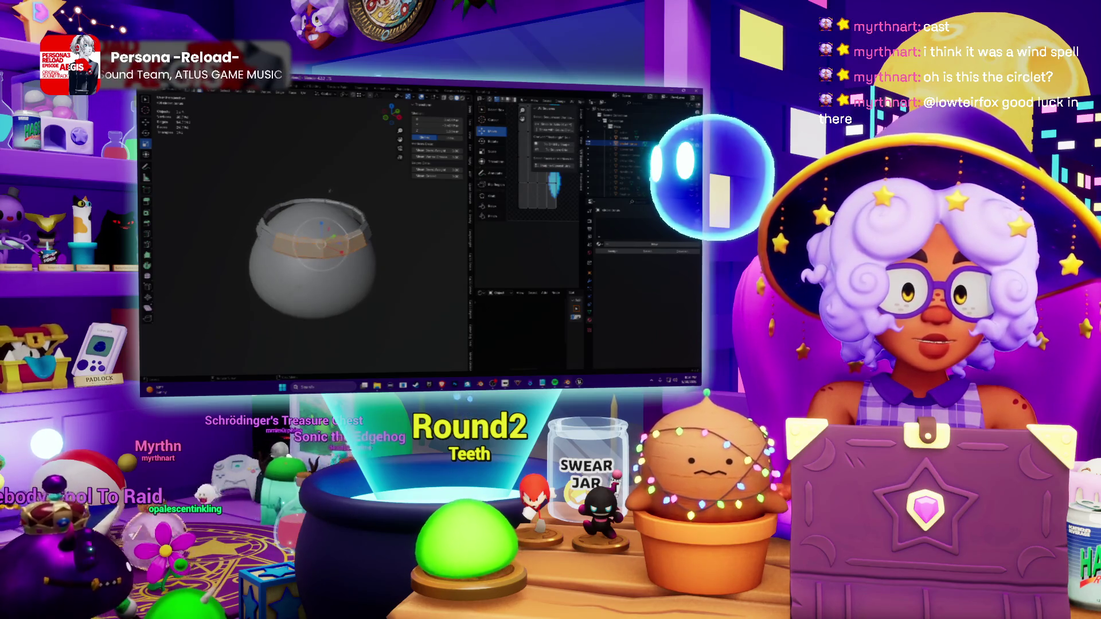
pyautogui.hotkey('alt', 'a')
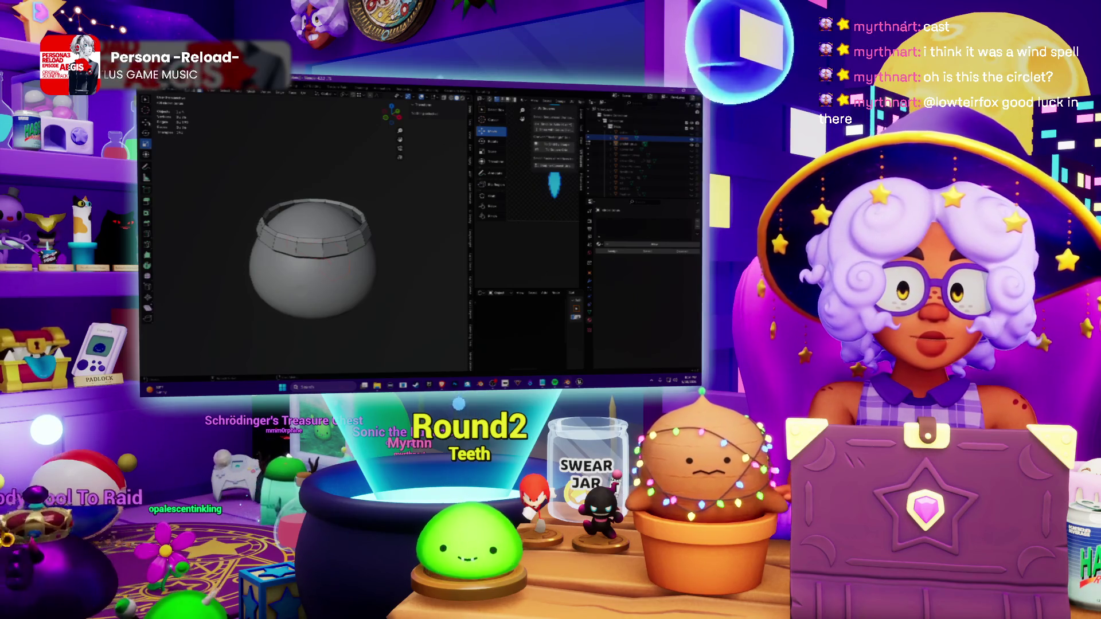
pyautogui.moveTo(310, 207)
pyautogui.mouseDown(button='middle')
pyautogui.moveTo(310, 258)
pyautogui.moveTo(310, 215)
pyautogui.mouseUp(button='middle')
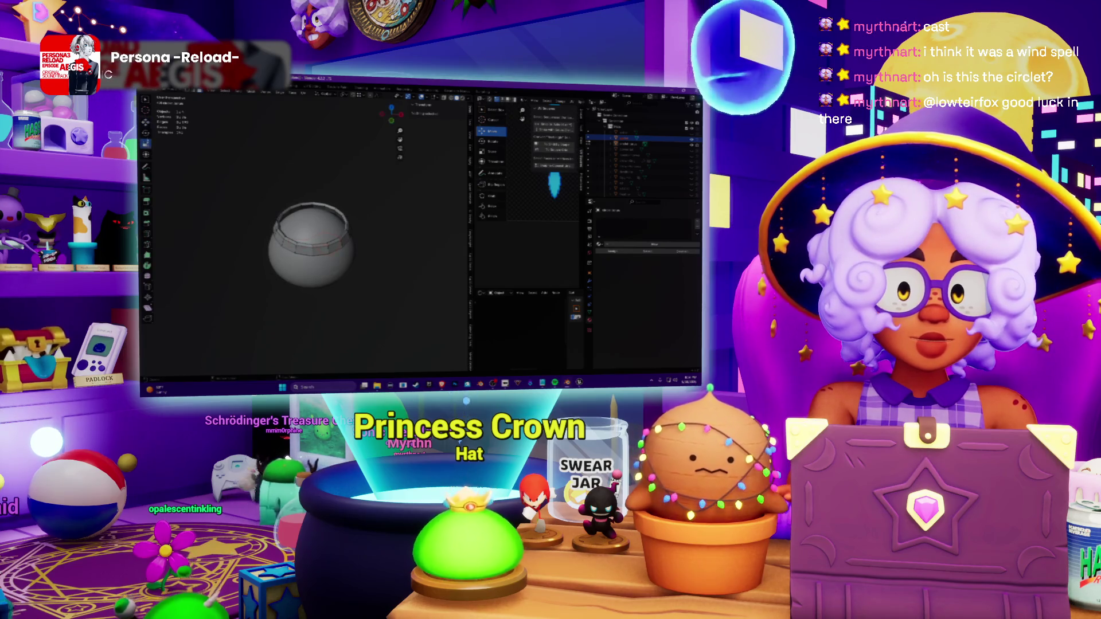
pyautogui.scroll(-3, 310, 241)
pyautogui.scroll(2, 310, 241)
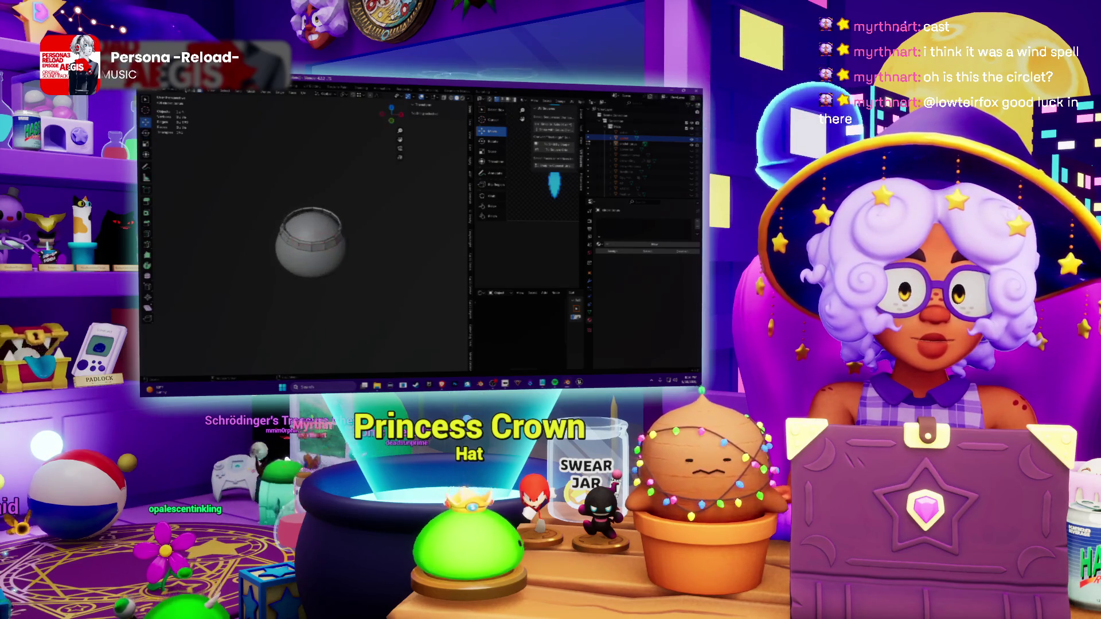
# Step: Select the pot, check its mesh in Edit Mode, and return to Object Mode showing the textured strip
pyautogui.click(310, 250)
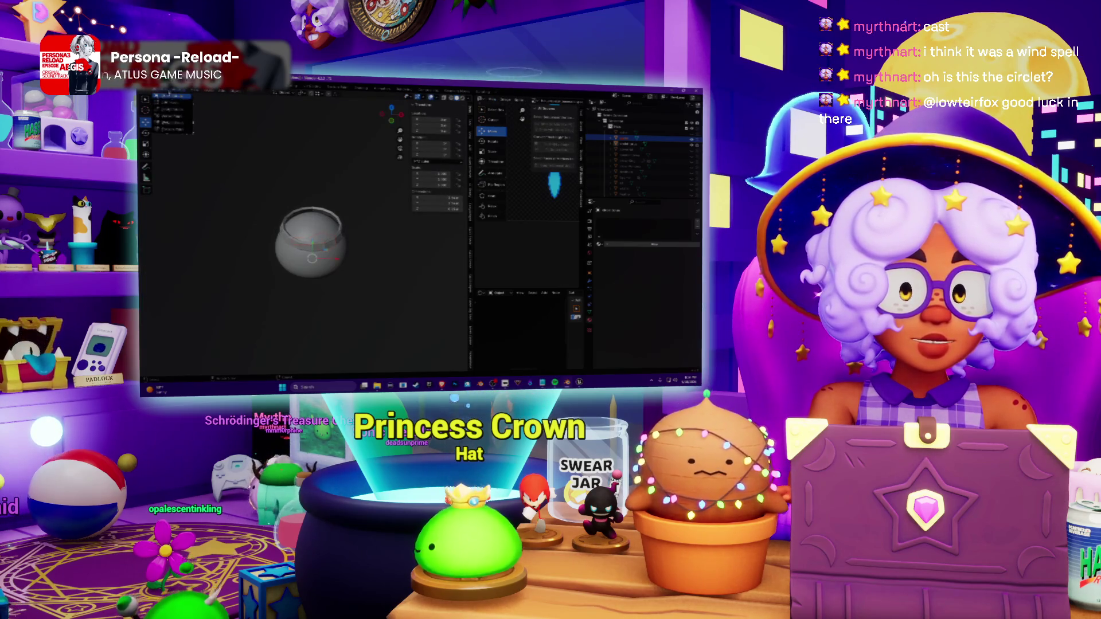
pyautogui.press('a')
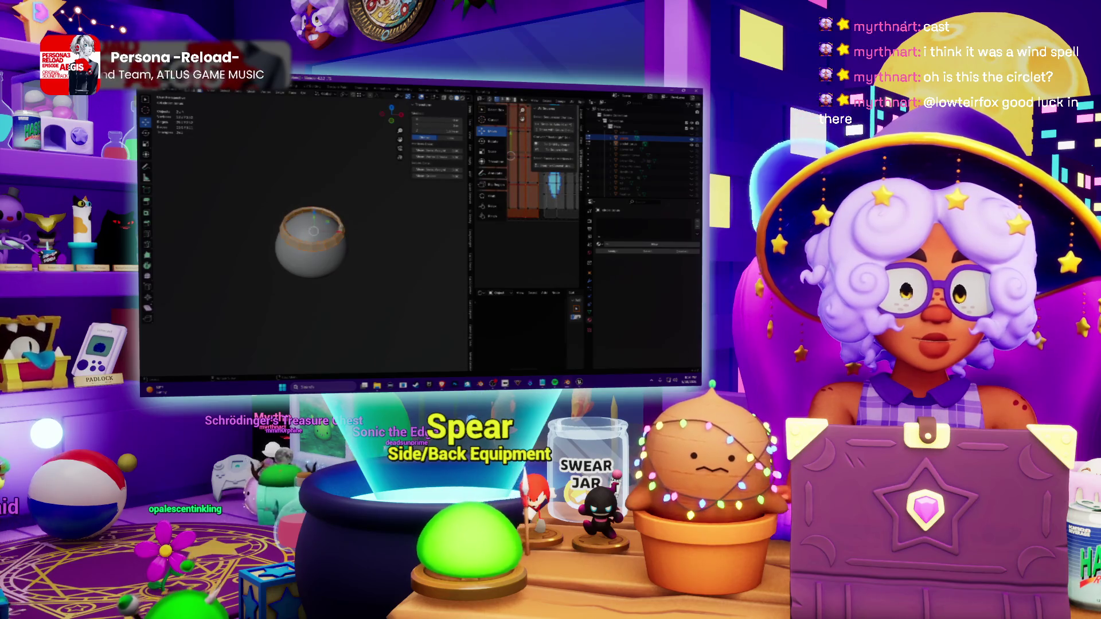
pyautogui.press('Tab')
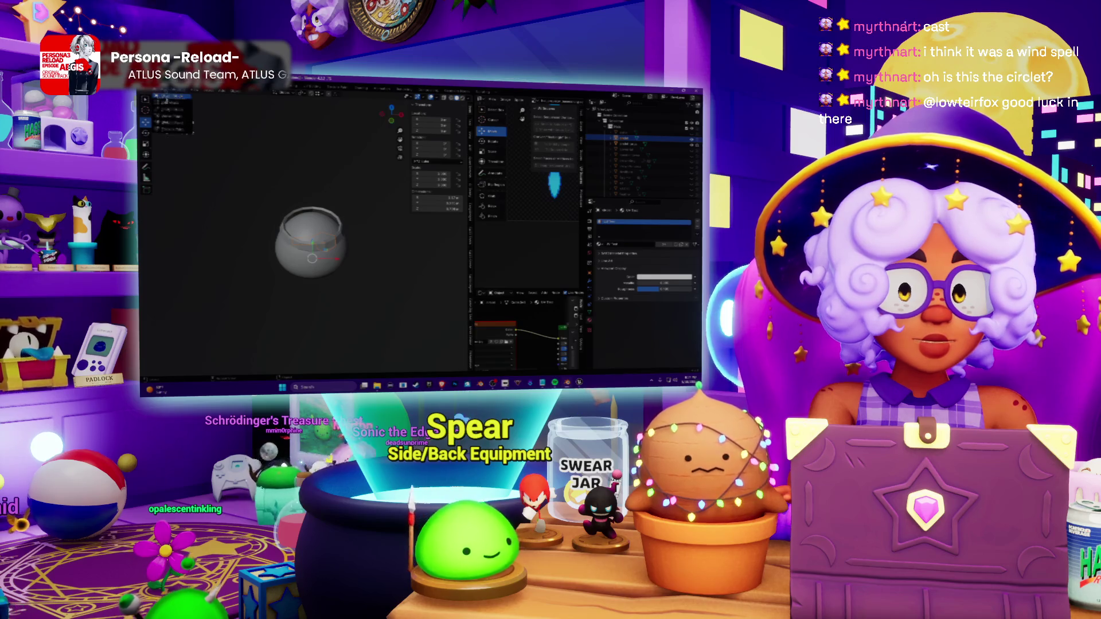
pyautogui.scroll(3, 309, 250)
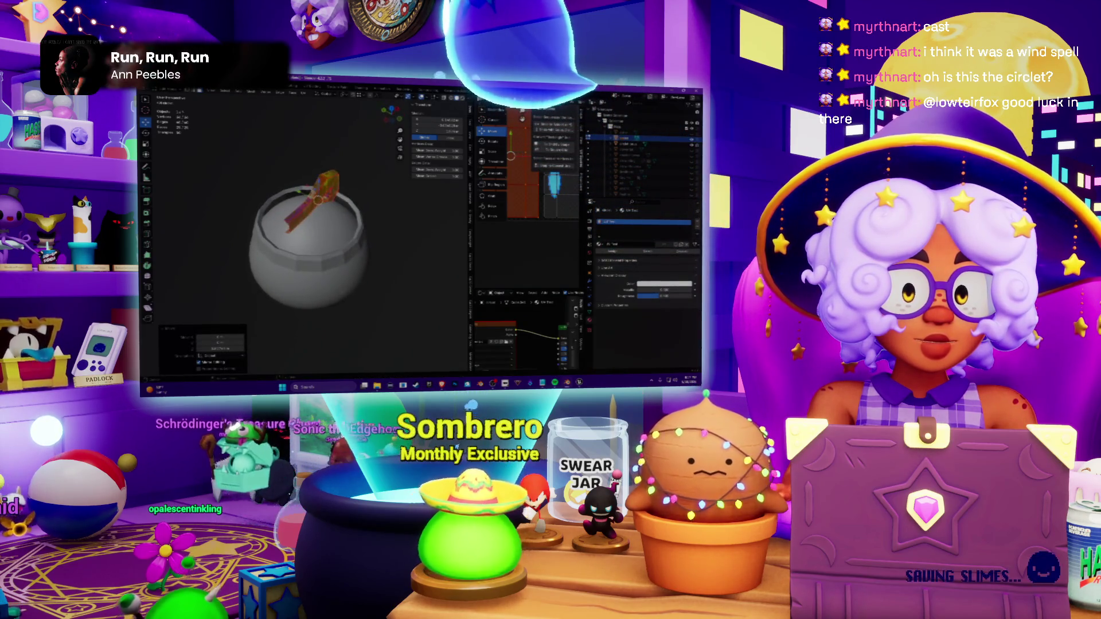
# Step: Rotate the numbered textured circlet around the Z axis so it sits on the rim
pyautogui.moveTo(310, 215)
pyautogui.mouseDown(button='middle')
pyautogui.moveTo(310, 258)
pyautogui.moveTo(310, 220)
pyautogui.mouseUp(button='middle')
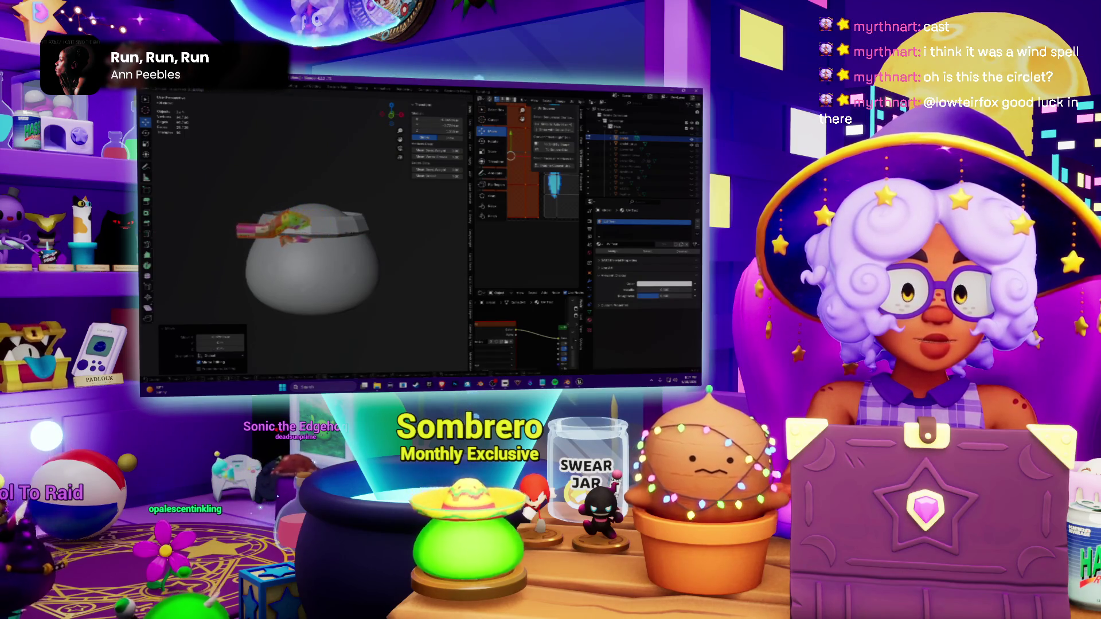
pyautogui.moveTo(309, 258)
pyautogui.mouseDown(button='middle')
pyautogui.moveTo(323, 215)
pyautogui.moveTo(327, 241)
pyautogui.mouseUp(button='middle')
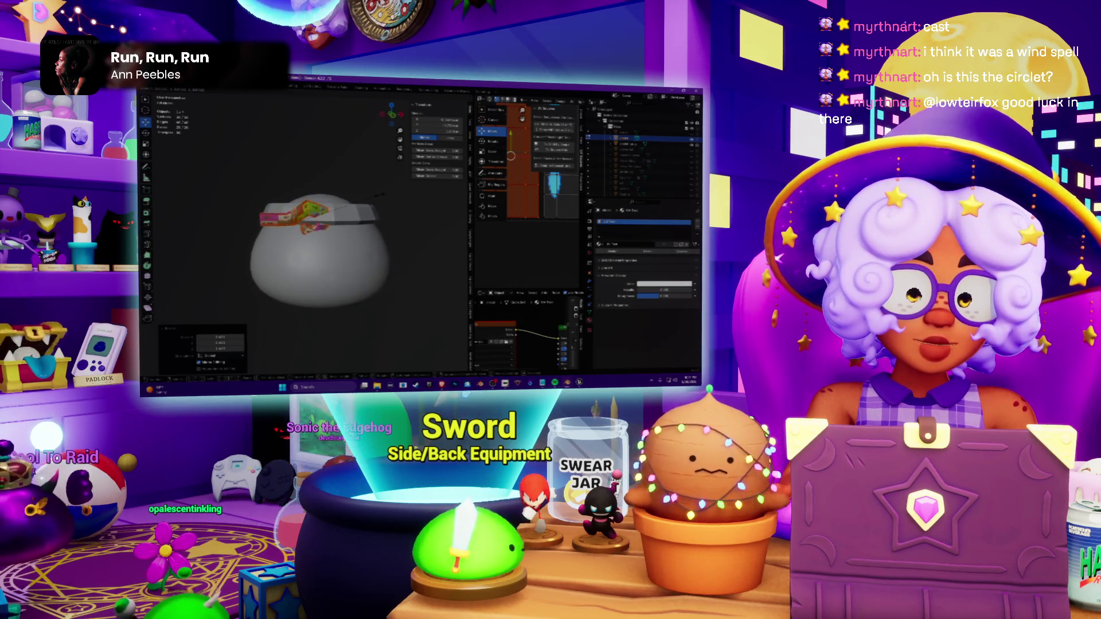
pyautogui.moveTo(327, 250)
pyautogui.mouseDown(button='middle')
pyautogui.moveTo(344, 249)
pyautogui.moveTo(313, 236)
pyautogui.mouseUp(button='middle')
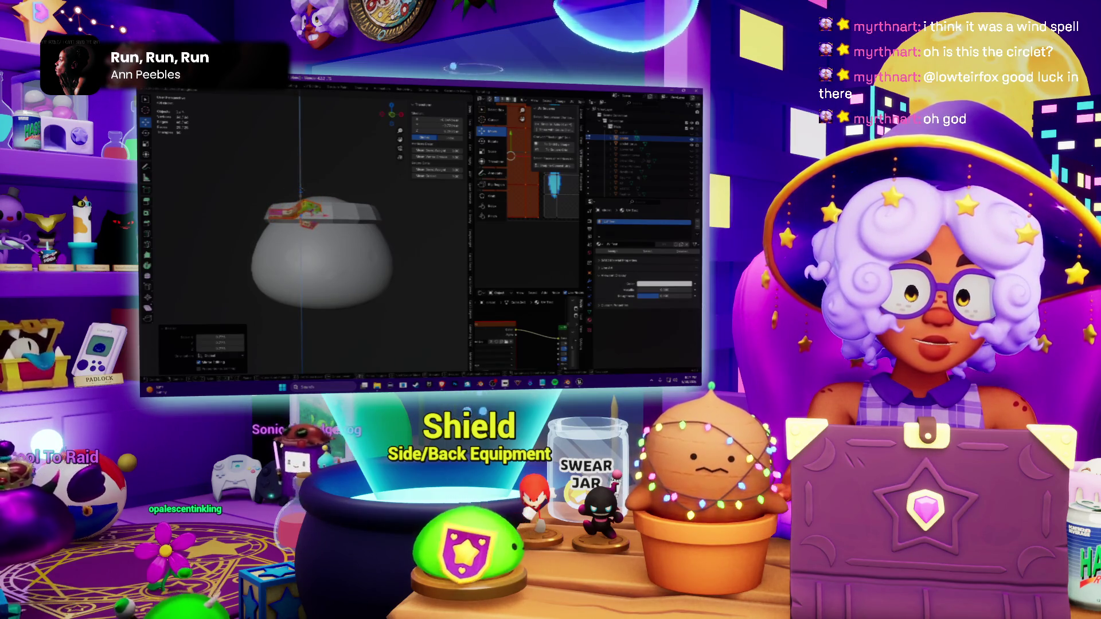
pyautogui.moveTo(318, 224)
pyautogui.mouseDown(button='middle')
pyautogui.moveTo(318, 267)
pyautogui.moveTo(319, 250)
pyautogui.mouseUp(button='middle')
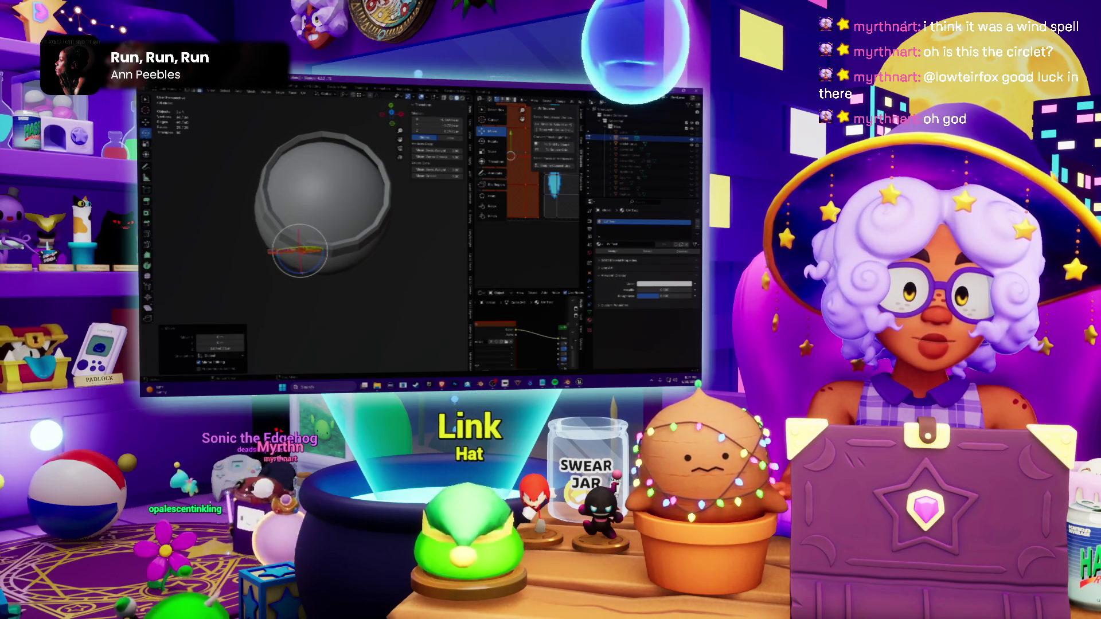
pyautogui.press('r')
pyautogui.press('z')
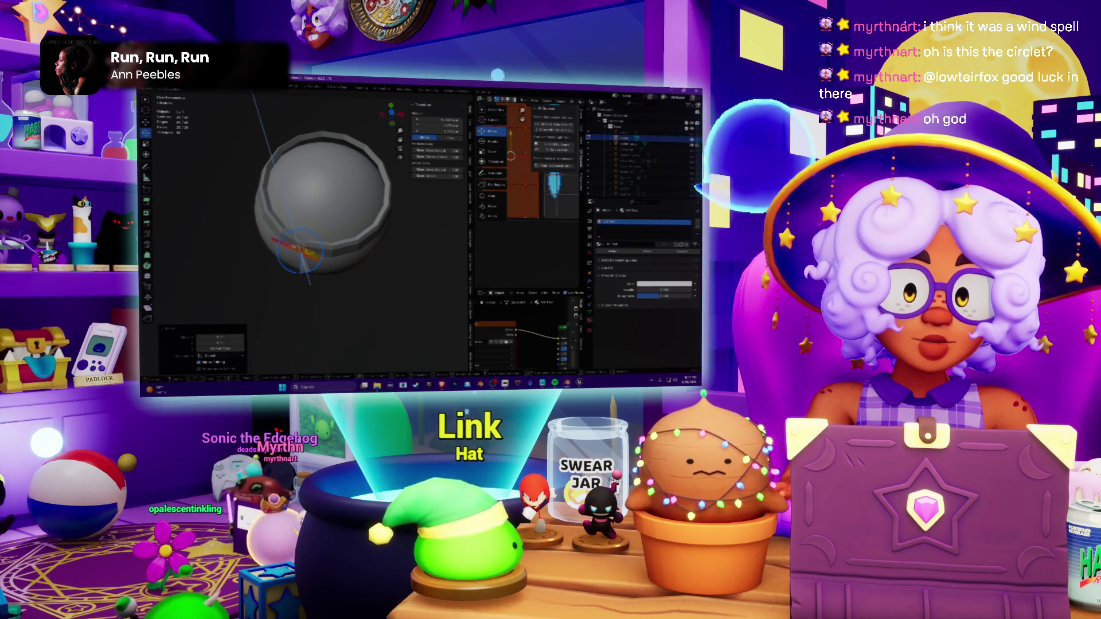
pyautogui.press('Return')
# Step: Inspect the circlet from the side and above, then switch to the music player window
pyautogui.moveTo(318, 258)
pyautogui.mouseDown(button='middle')
pyautogui.moveTo(319, 215)
pyautogui.moveTo(319, 259)
pyautogui.mouseUp(button='middle')
pyautogui.scroll(1, 319, 258)
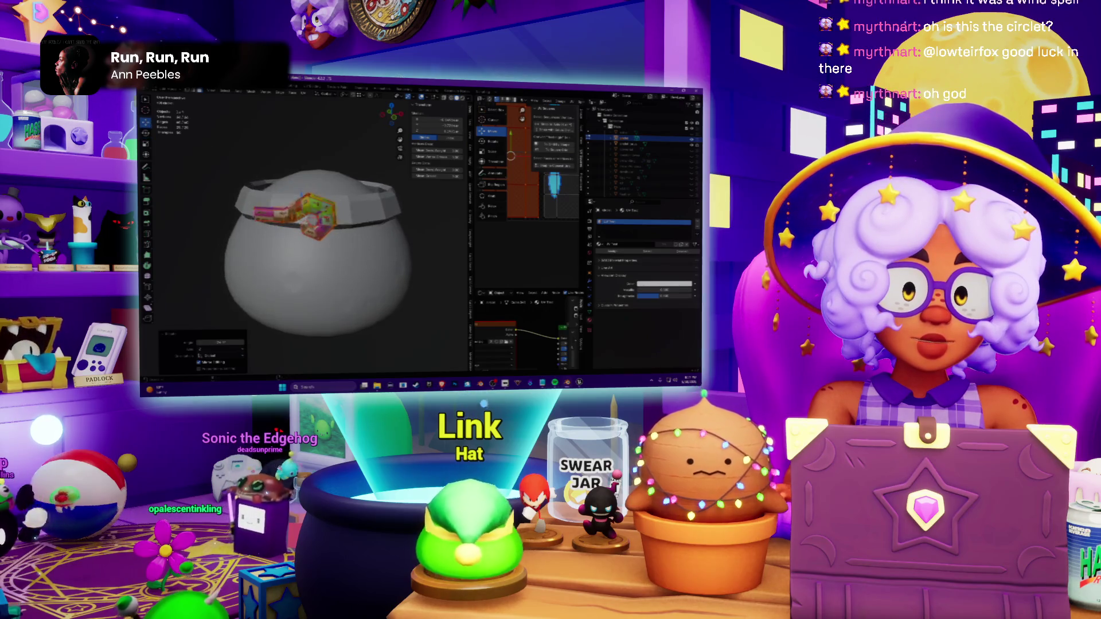
pyautogui.scroll(2, 319, 258)
pyautogui.moveTo(310, 224); pyautogui.dragTo(310, 284, button='middle')
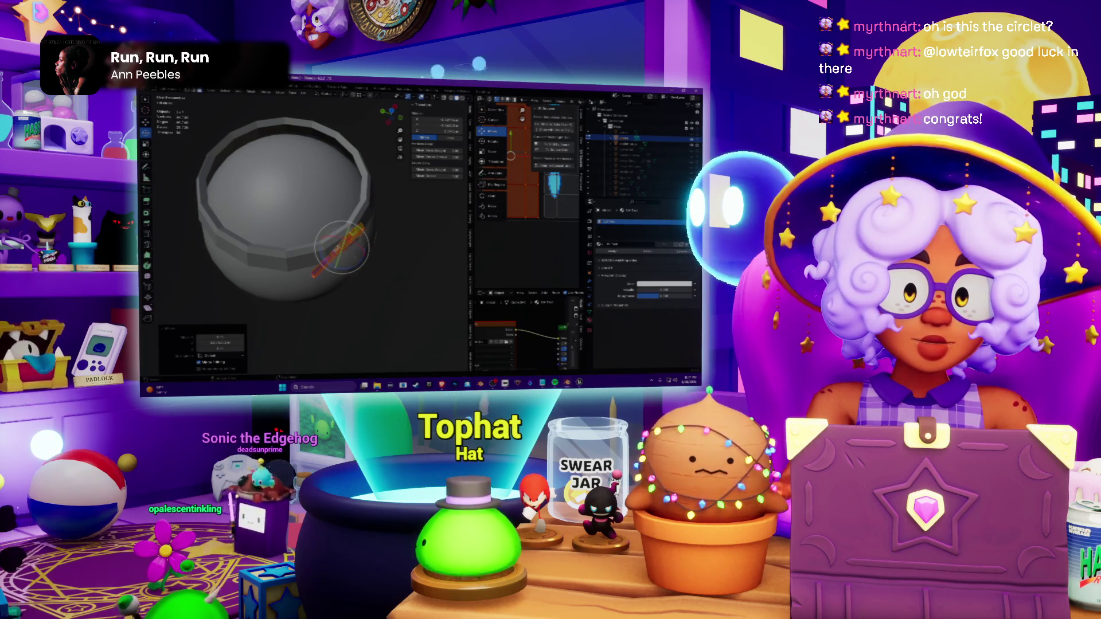
pyautogui.moveTo(288, 215)
pyautogui.mouseDown(button='middle')
pyautogui.moveTo(288, 177)
pyautogui.moveTo(298, 201)
pyautogui.mouseUp(button='middle')
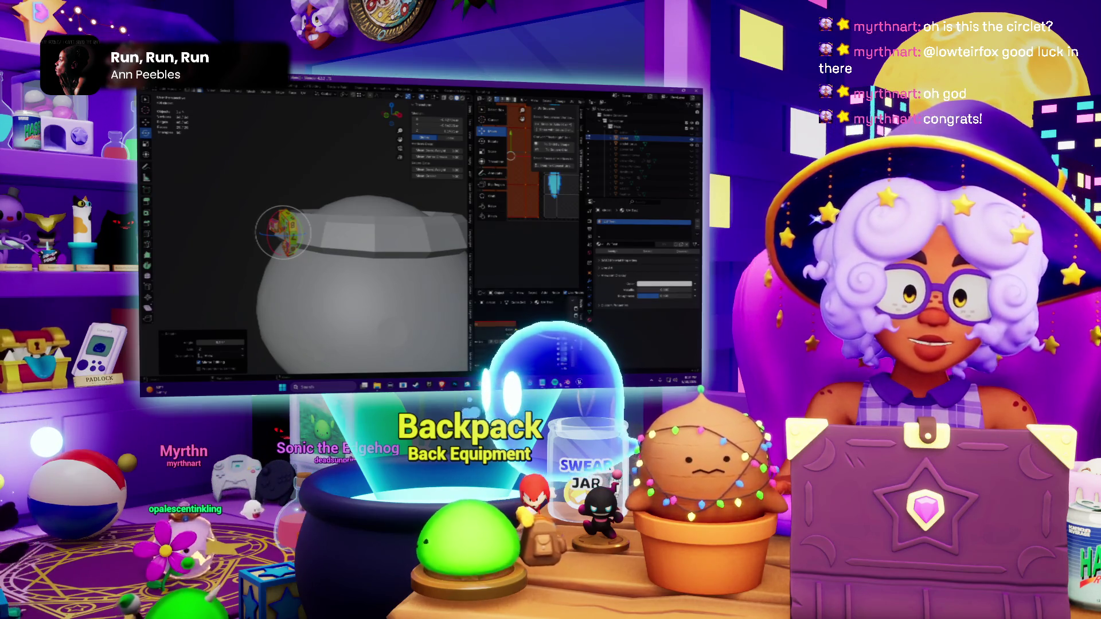
pyautogui.hotkey('alt', 'Tab')
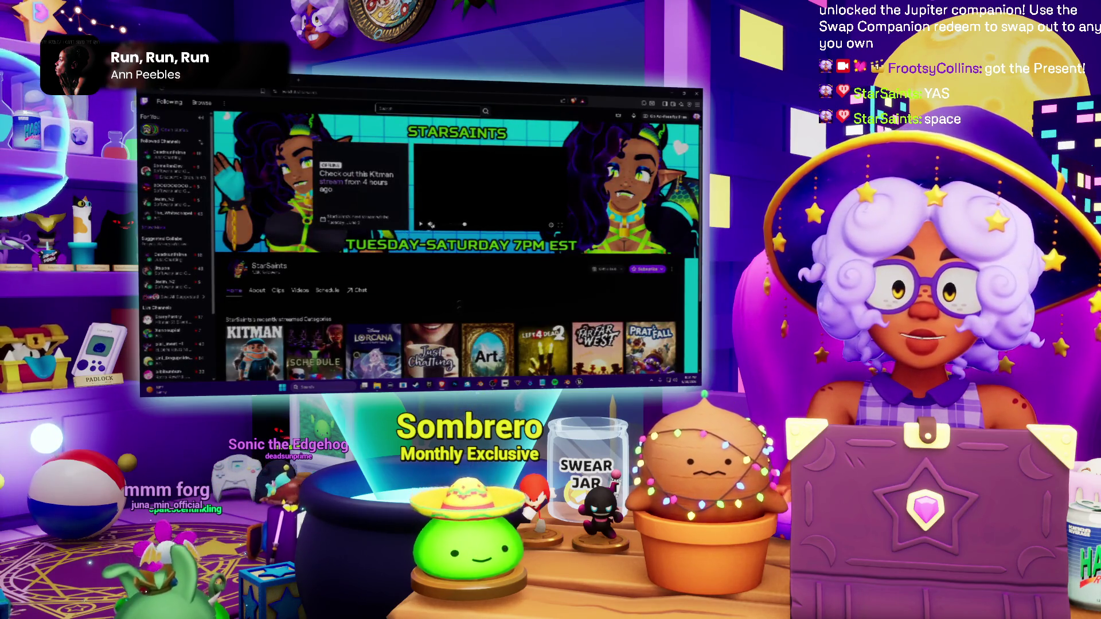
pyautogui.scroll(-3, 456, 241)
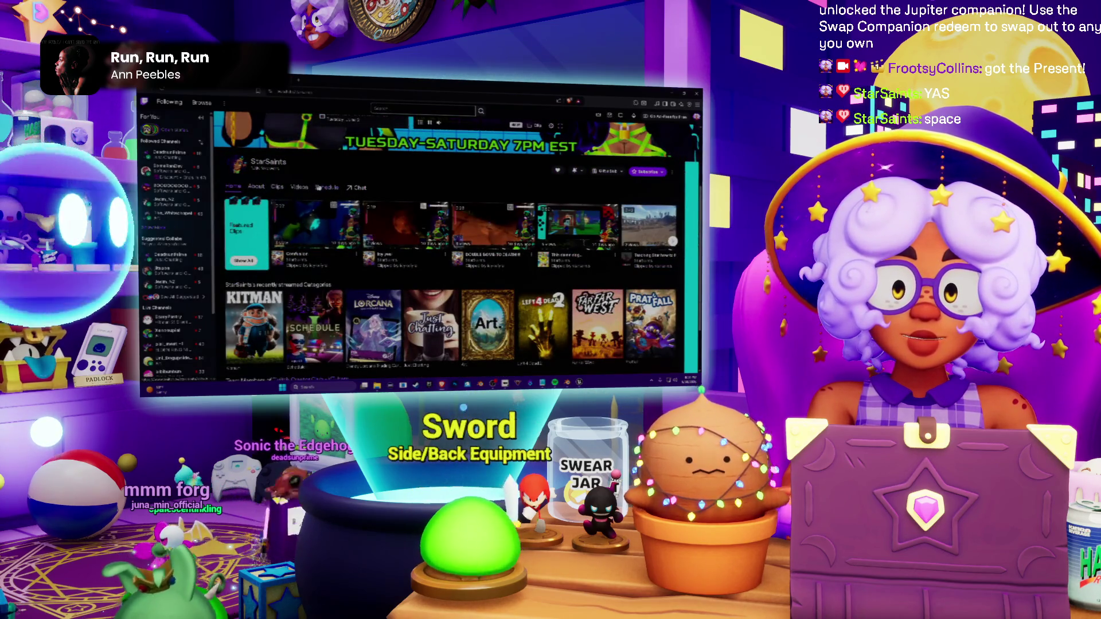
# Step: Open the channel's Videos list and play the 'Starting Soon' past broadcast
pyautogui.click(299, 187)
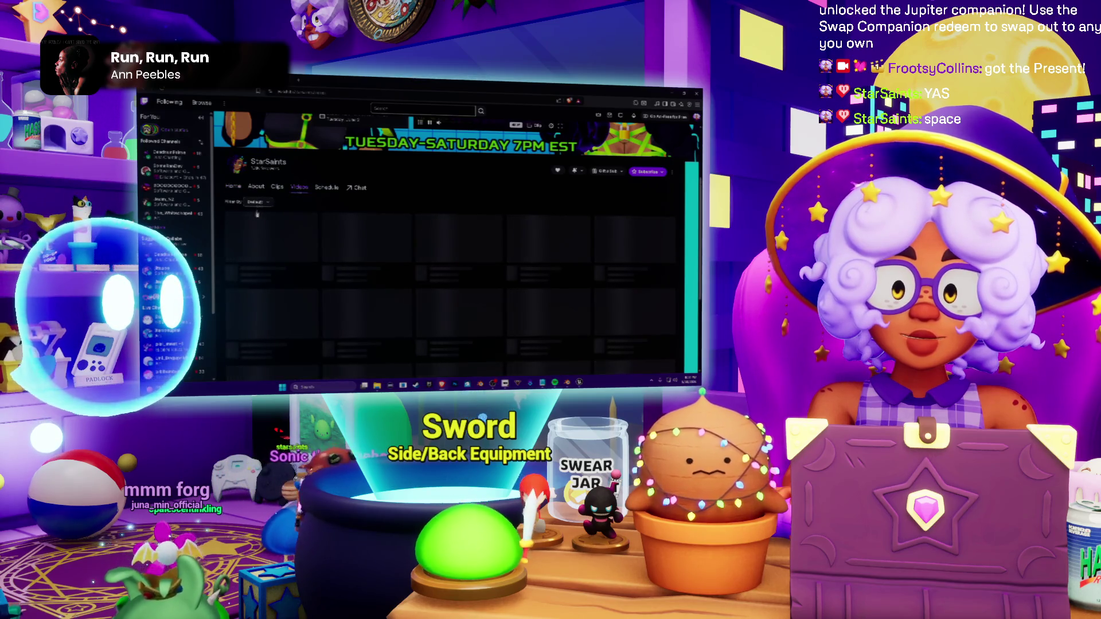
pyautogui.click(284, 241)
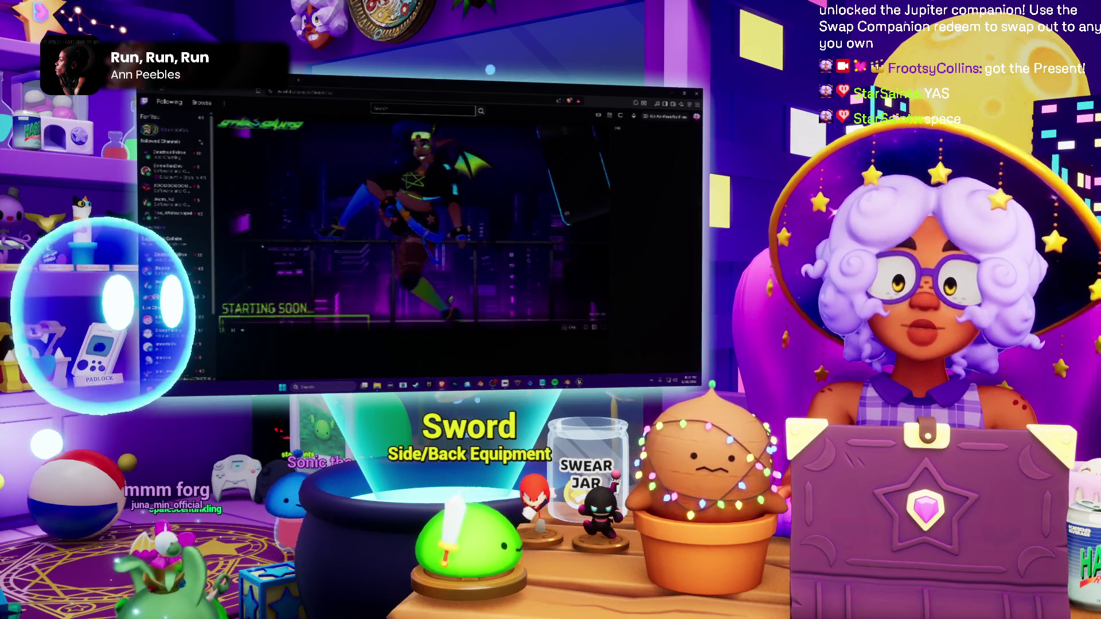
pyautogui.scroll(-3, 326, 250)
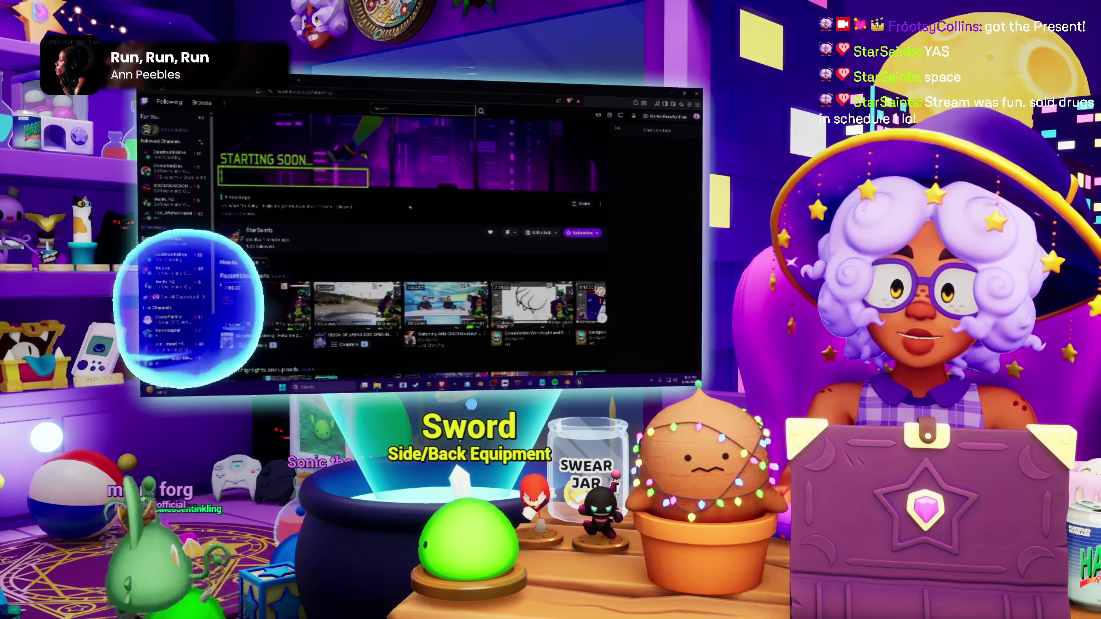
pyautogui.scroll(3, 431, 232)
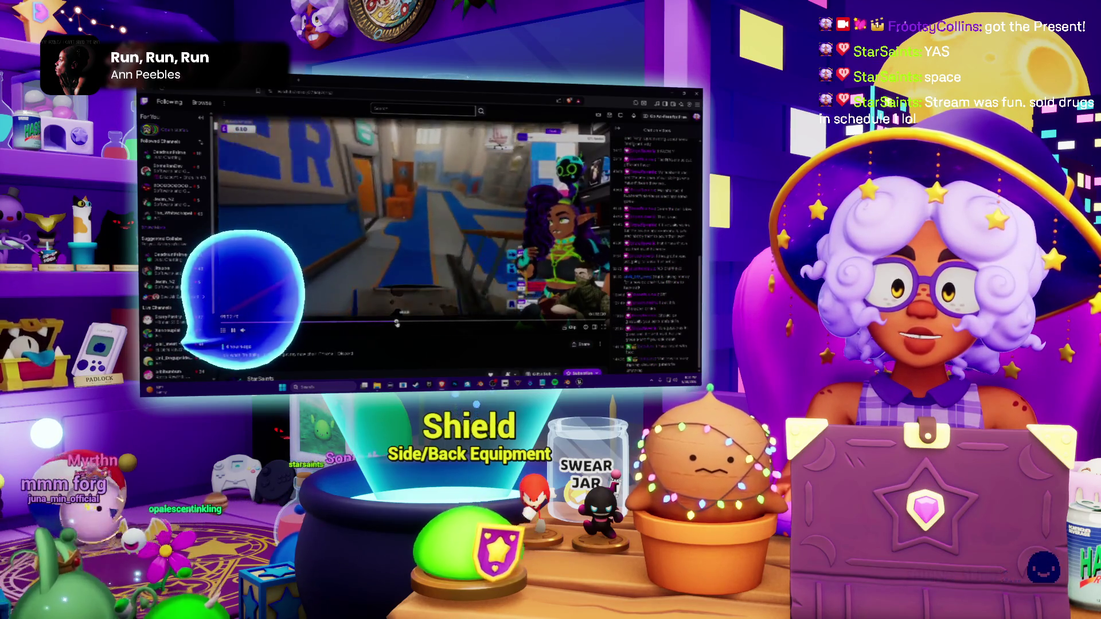
pyautogui.scroll(-2, 375, 278)
pyautogui.scroll(-1, 375, 279)
pyautogui.scroll(-2, 375, 278)
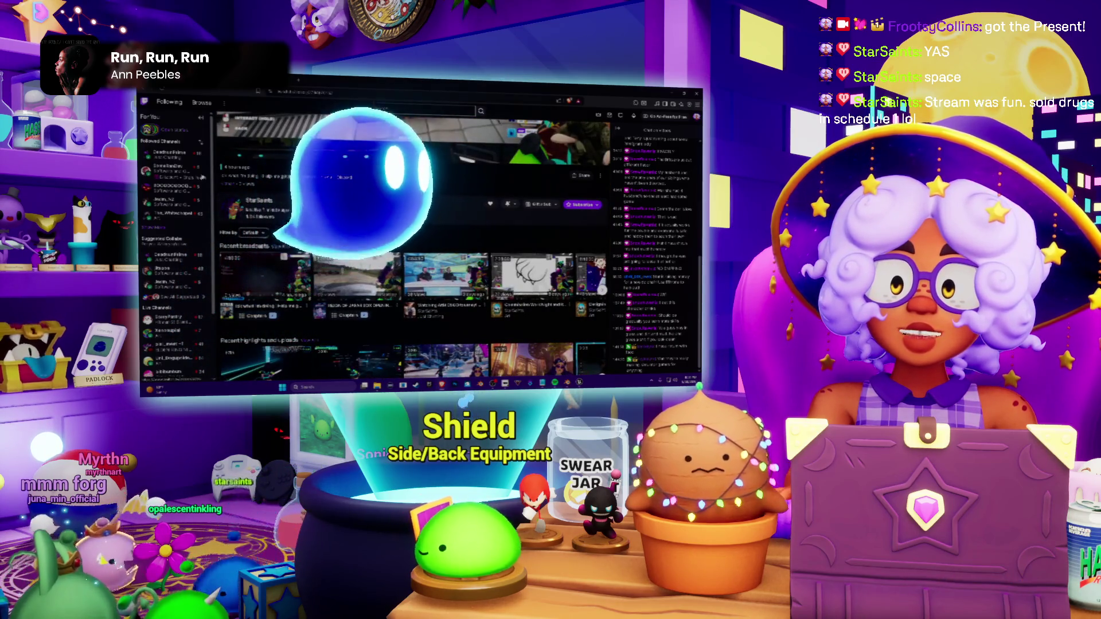
pyautogui.scroll(5, 375, 278)
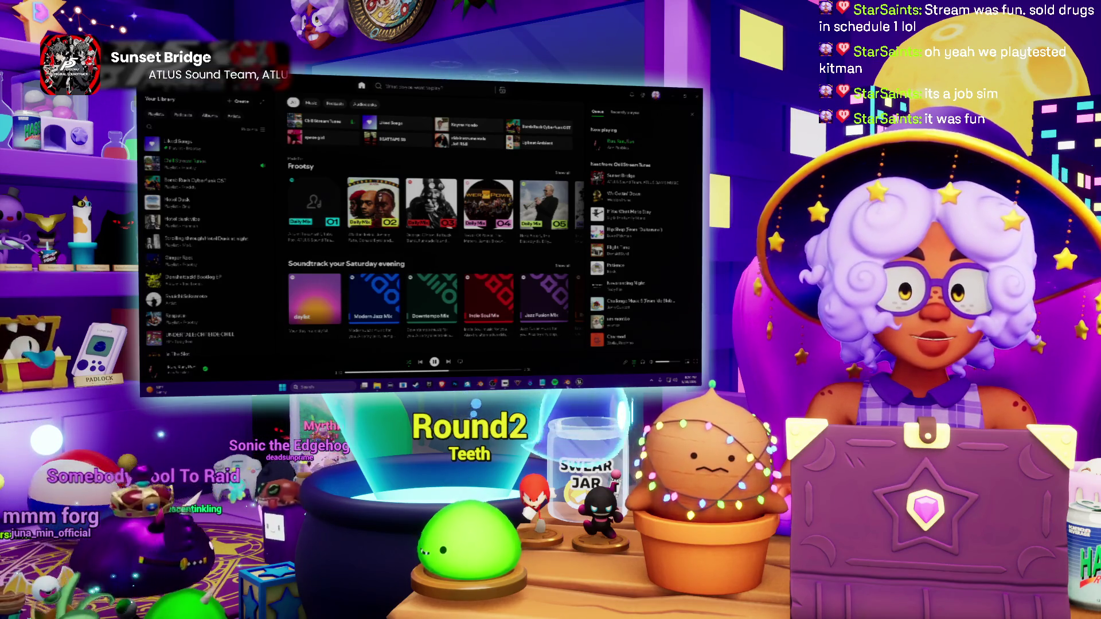
# Step: Switch back to Blender and view the pot's textured ring from higher up
pyautogui.hotkey('alt', 'Tab')
pyautogui.moveTo(344, 259)
pyautogui.mouseDown(button='middle')
pyautogui.moveTo(327, 224)
pyautogui.moveTo(344, 284)
pyautogui.moveTo(297, 254)
pyautogui.mouseUp(button='middle')
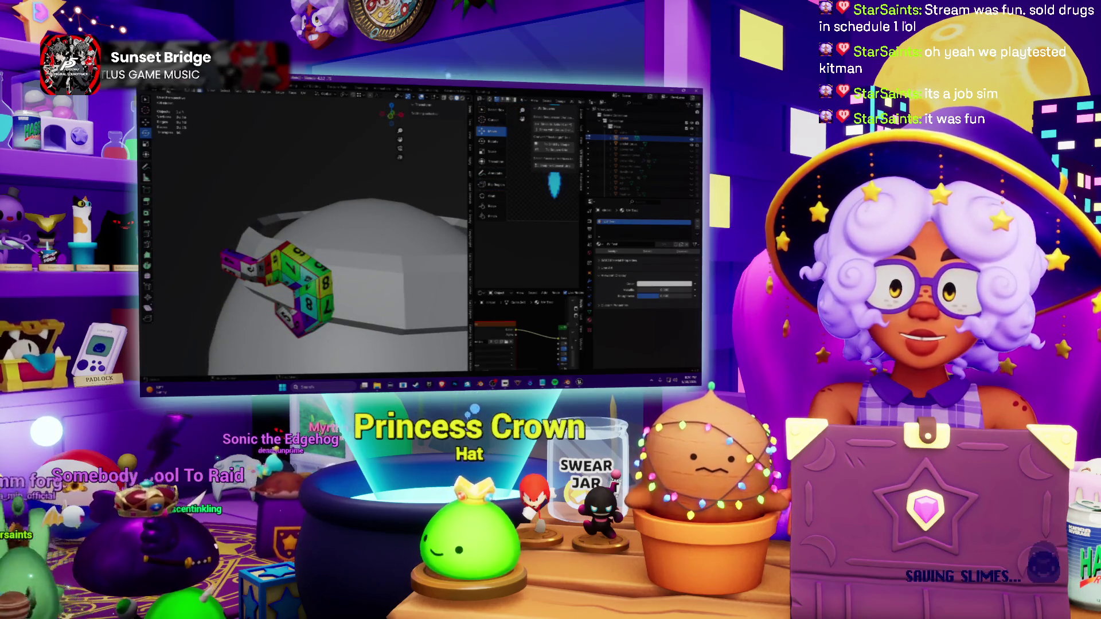
# Step: Enter Edit Mode on the rim and adjust its selection while inspecting the ring and sphere
pyautogui.moveTo(272, 212); pyautogui.dragTo(373, 219, button='middle')
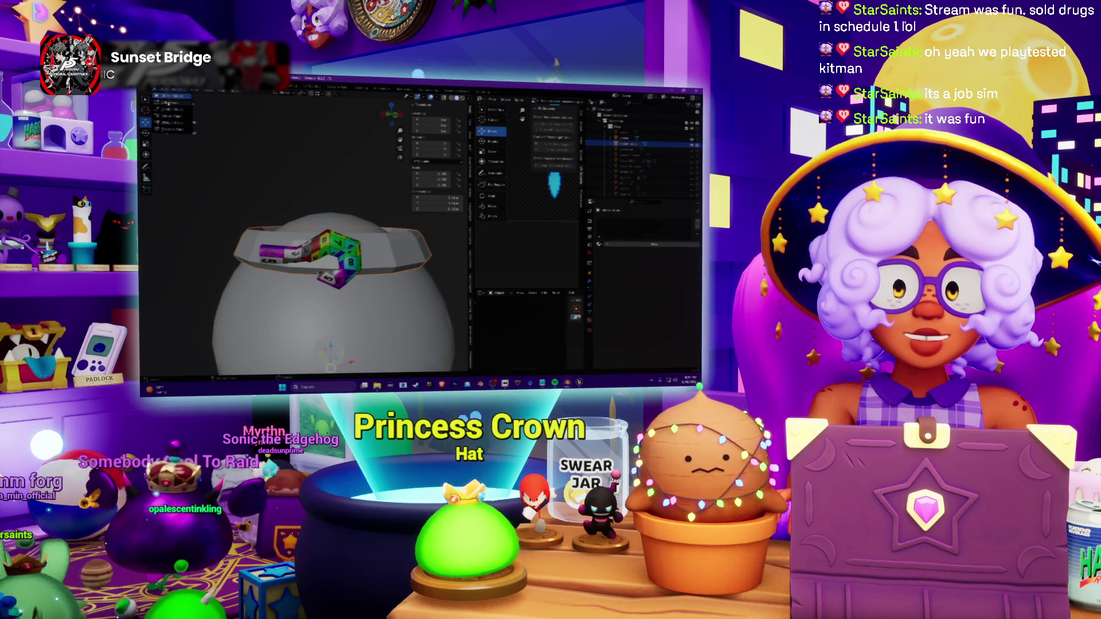
pyautogui.hotkey('ctrl', 'Tab')
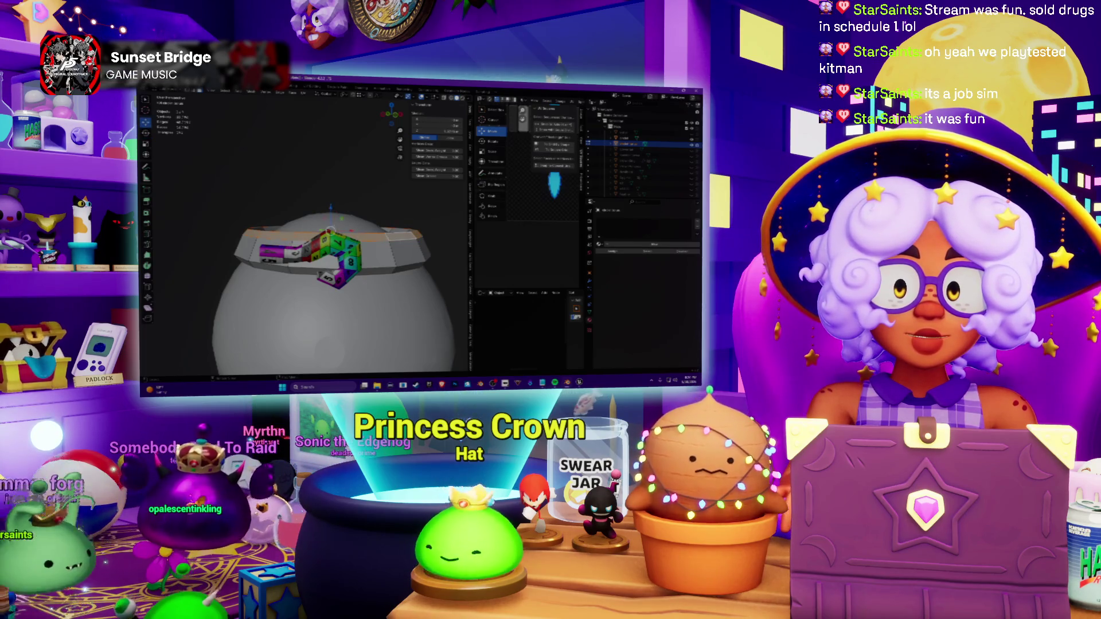
pyautogui.moveTo(327, 215)
pyautogui.mouseDown(button='middle')
pyautogui.moveTo(327, 275)
pyautogui.moveTo(331, 206)
pyautogui.mouseUp(button='middle')
pyautogui.press('a')
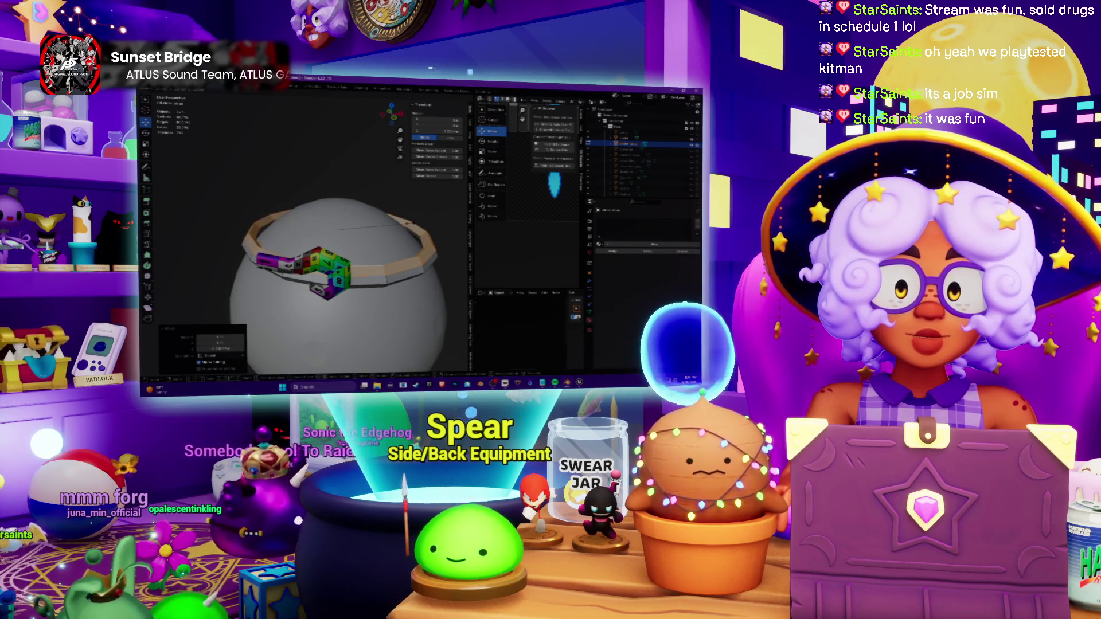
pyautogui.moveTo(345, 258); pyautogui.dragTo(353, 198, button='middle')
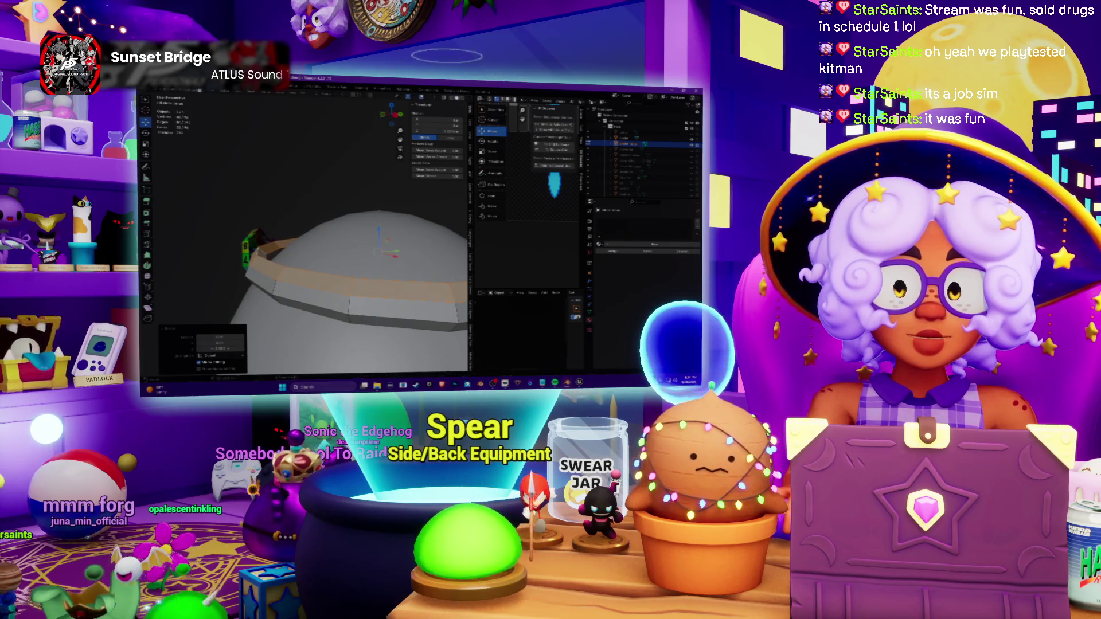
pyautogui.click(378, 252)
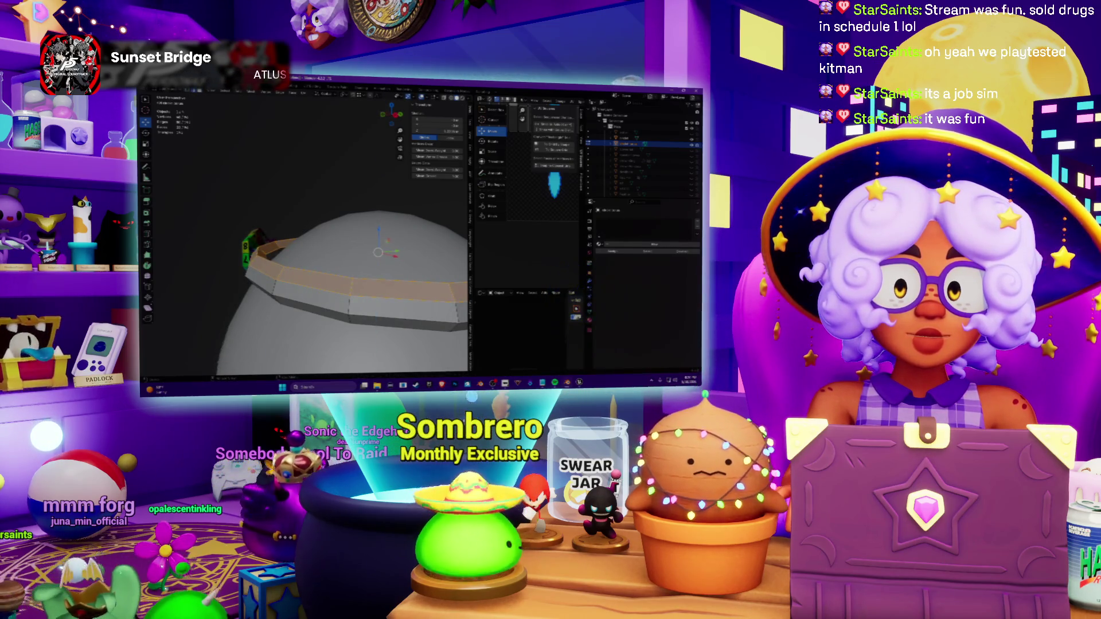
pyautogui.moveTo(379, 250)
pyautogui.mouseDown(button='middle')
pyautogui.moveTo(381, 232)
pyautogui.moveTo(375, 289)
pyautogui.mouseUp(button='middle')
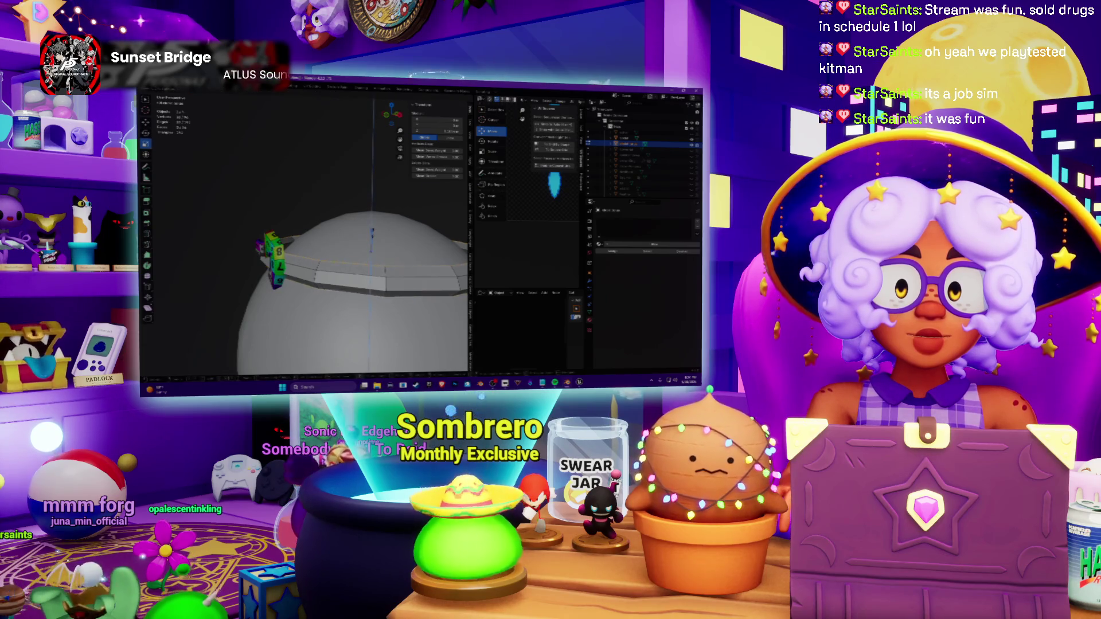
pyautogui.moveTo(379, 250)
pyautogui.mouseDown(button='middle')
pyautogui.moveTo(353, 258)
pyautogui.moveTo(378, 232)
pyautogui.mouseUp(button='middle')
pyautogui.moveTo(339, 284)
pyautogui.mouseDown(button='middle')
pyautogui.moveTo(339, 259)
pyautogui.moveTo(340, 288)
pyautogui.moveTo(323, 275)
pyautogui.moveTo(331, 250)
pyautogui.mouseUp(button='middle')
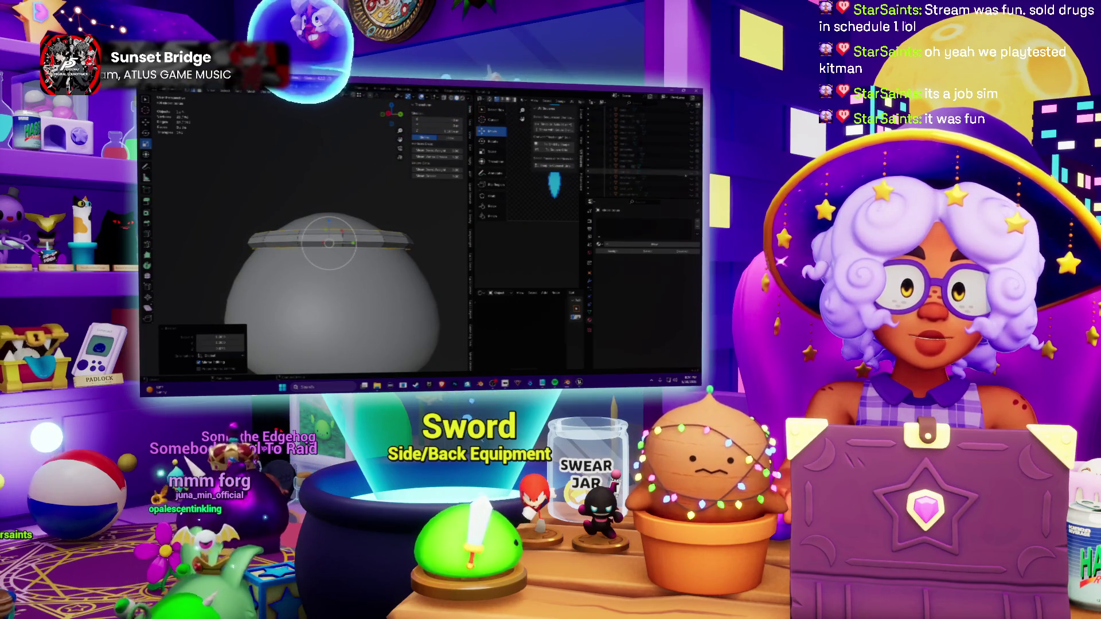
# Step: Clear the selection and hide the pot body, leaving only the rim and numbered strip
pyautogui.hotkey('alt', 'a')
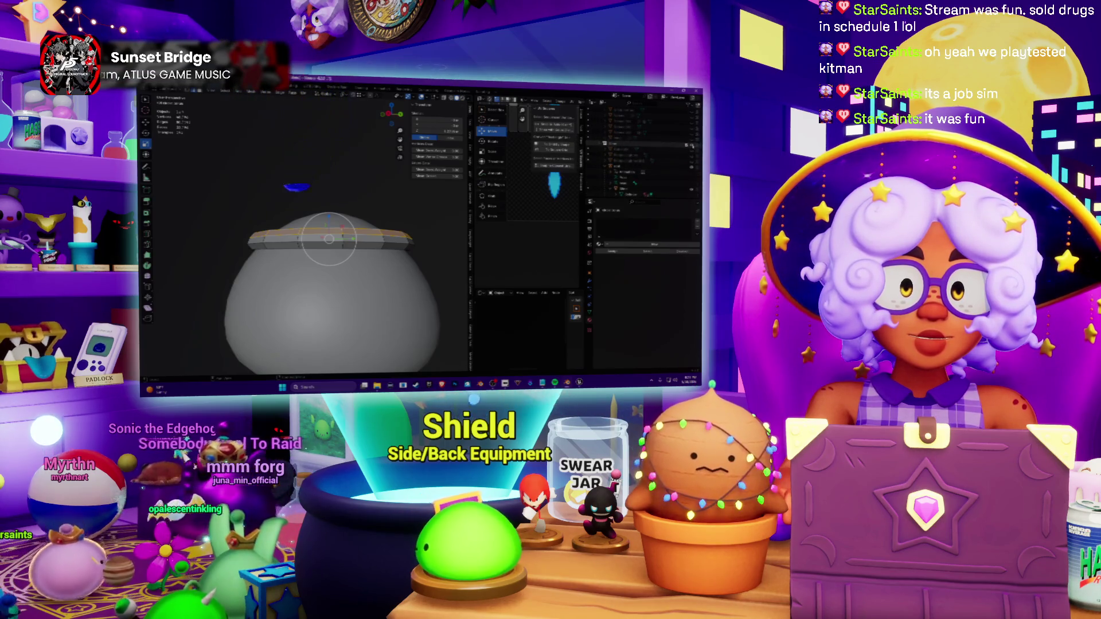
pyautogui.hotkey('shift', 'h')
pyautogui.moveTo(329, 258)
pyautogui.mouseDown(button='middle')
pyautogui.moveTo(336, 215)
pyautogui.moveTo(327, 251)
pyautogui.mouseUp(button='middle')
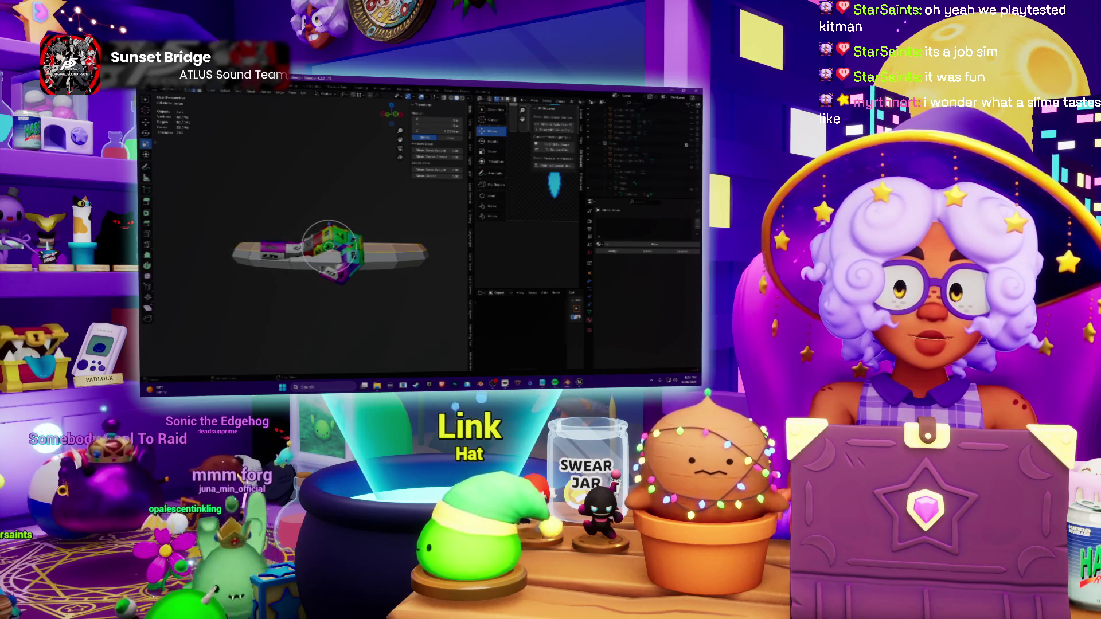
# Step: Orbit in close around the isolated rim and strip to a near side-on view
pyautogui.moveTo(327, 251); pyautogui.dragTo(331, 241, button='middle')
pyautogui.scroll(2, 327, 251)
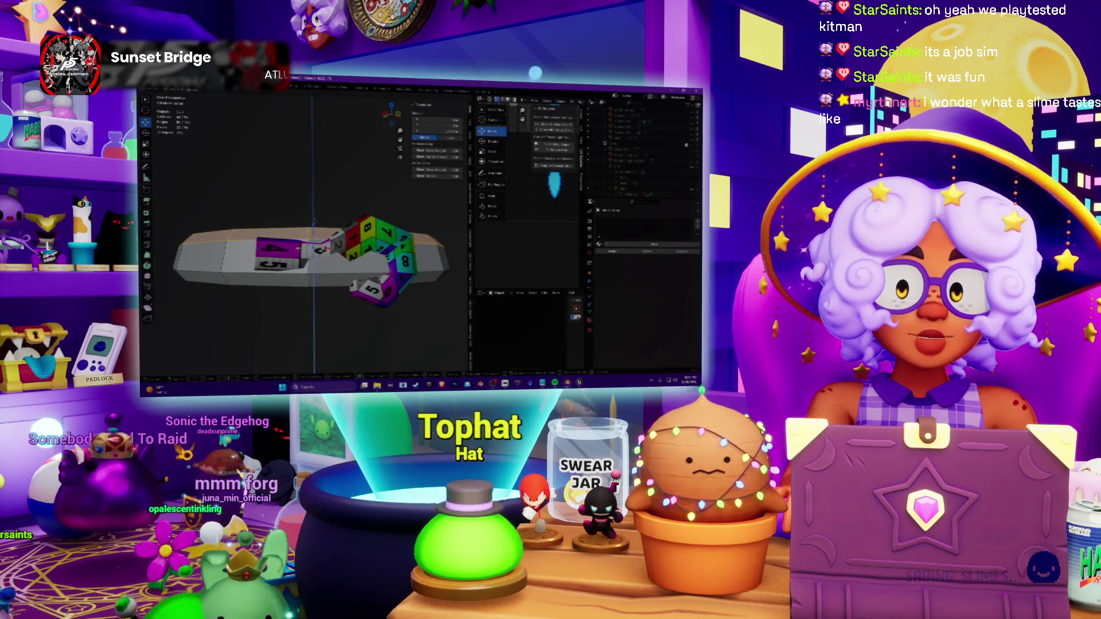
pyautogui.moveTo(318, 223); pyautogui.dragTo(233, 245, button='middle')
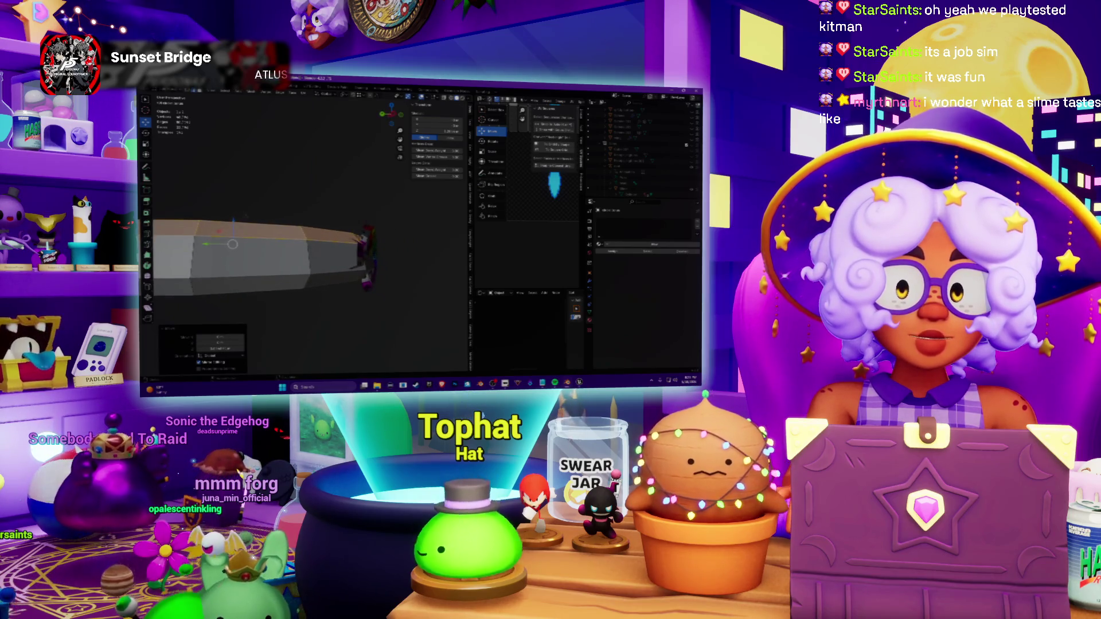
pyautogui.moveTo(328, 250); pyautogui.dragTo(310, 258, button='middle')
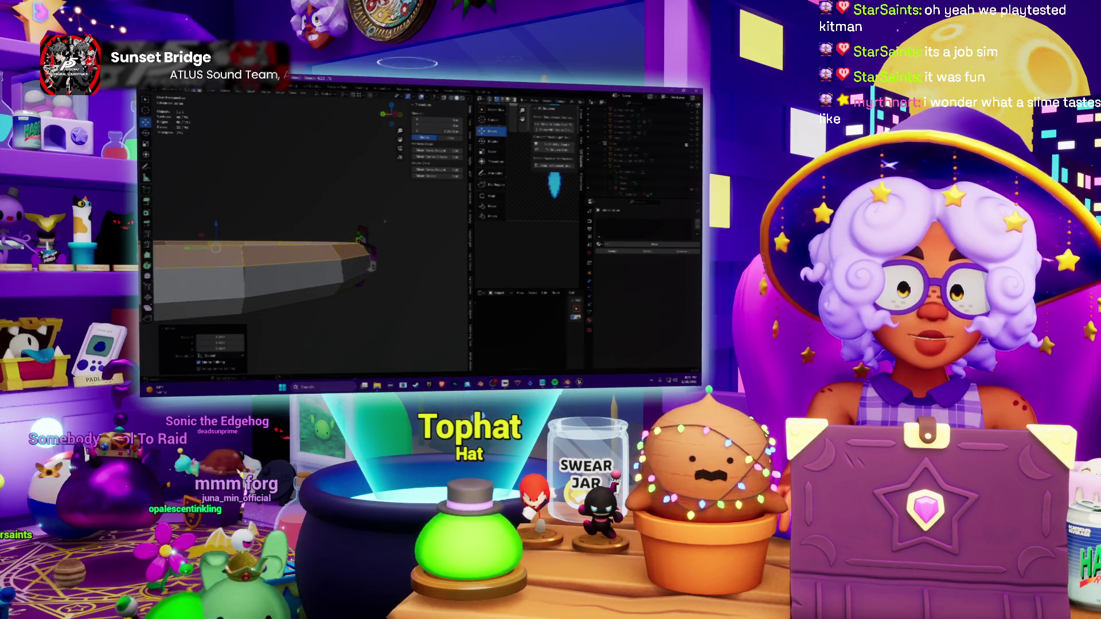
pyautogui.scroll(-5, 385, 221)
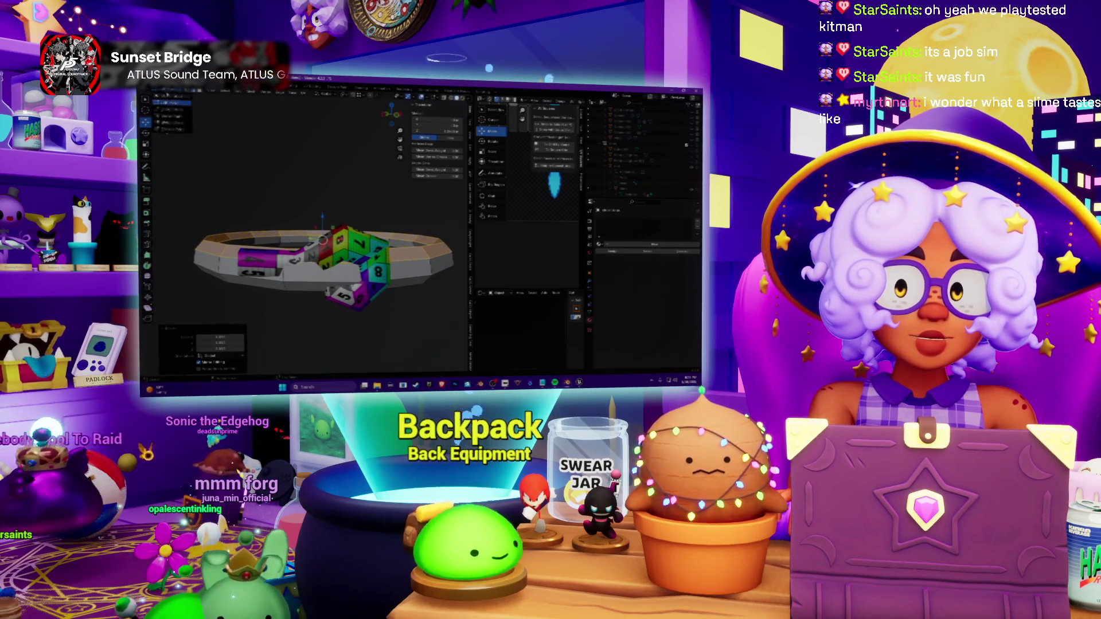
pyautogui.moveTo(216, 172); pyautogui.dragTo(203, 158, button='middle')
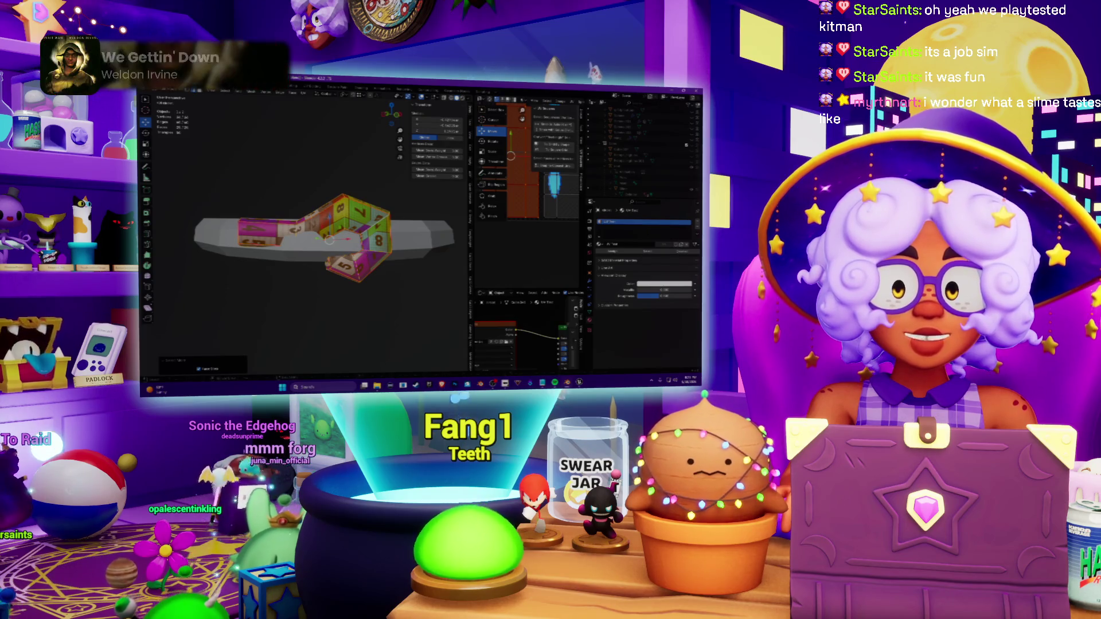
# Step: Rotate the numbered cubes about the vertical axis and leave their Edit Mode
pyautogui.press('r')
pyautogui.press('z')
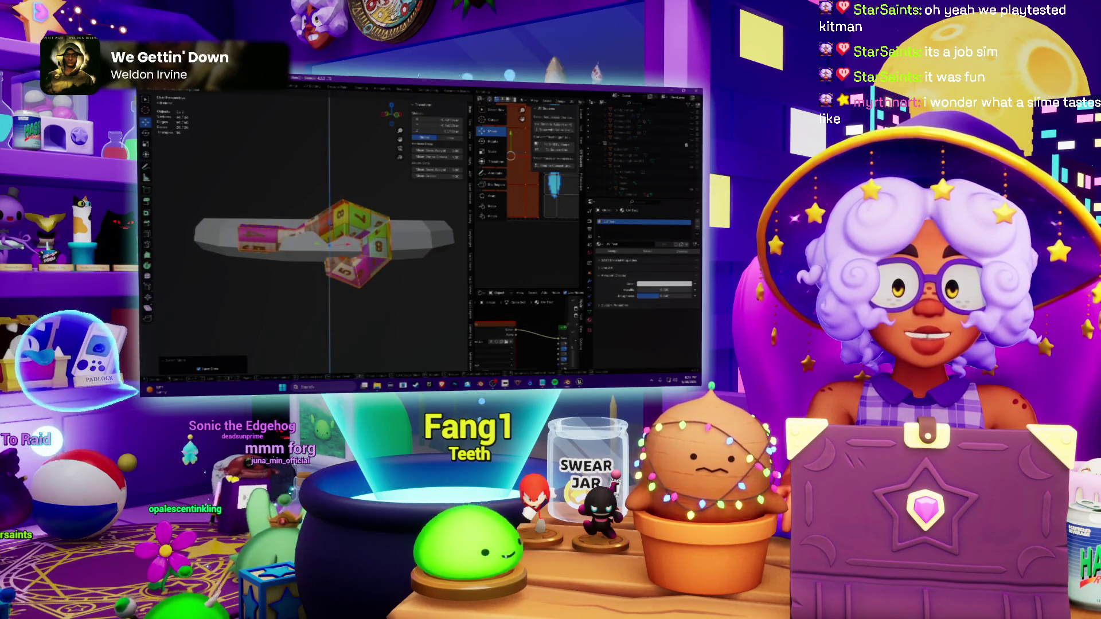
pyautogui.press('Return')
pyautogui.moveTo(310, 241)
pyautogui.mouseDown(button='middle')
pyautogui.moveTo(344, 258)
pyautogui.moveTo(345, 223)
pyautogui.moveTo(319, 241)
pyautogui.moveTo(345, 249)
pyautogui.moveTo(319, 232)
pyautogui.moveTo(301, 241)
pyautogui.mouseUp(button='middle')
pyautogui.scroll(-5, 301, 242)
pyautogui.scroll(3, 301, 241)
pyautogui.scroll(-3, 301, 241)
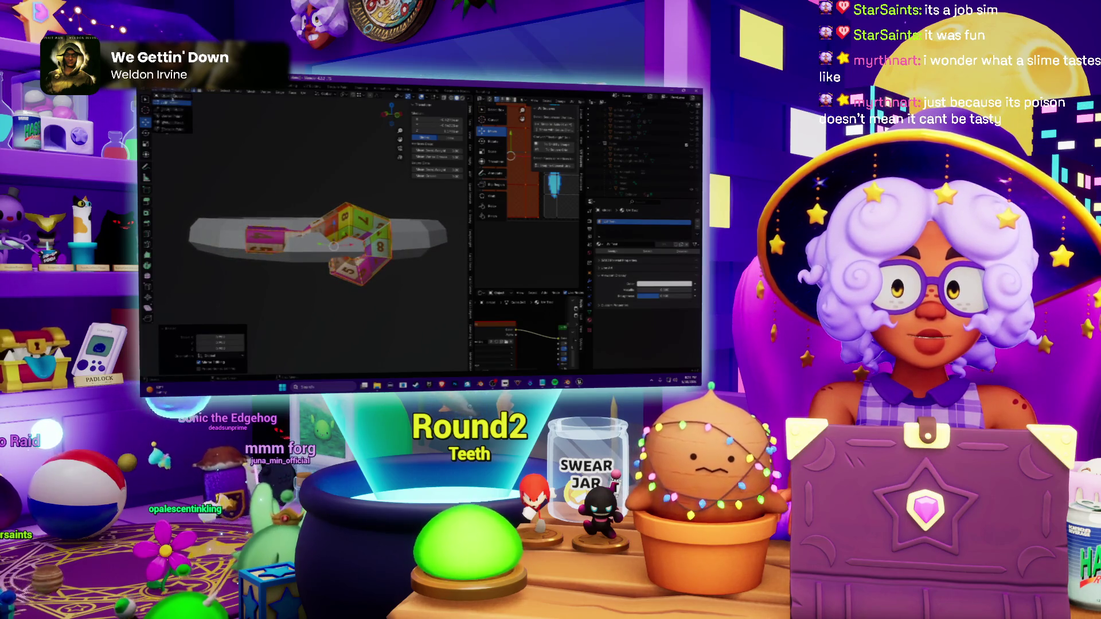
pyautogui.press('Tab')
# Step: Edit the grey ring and shift its geometry vertically, checking alignment from side view
pyautogui.click(413, 233)
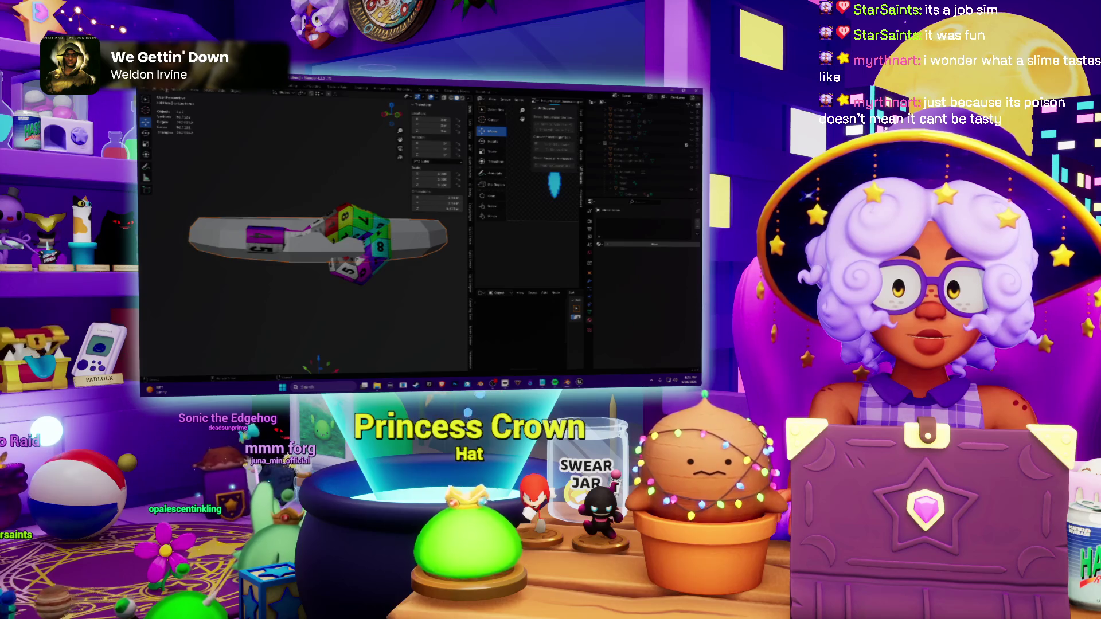
pyautogui.press('Tab')
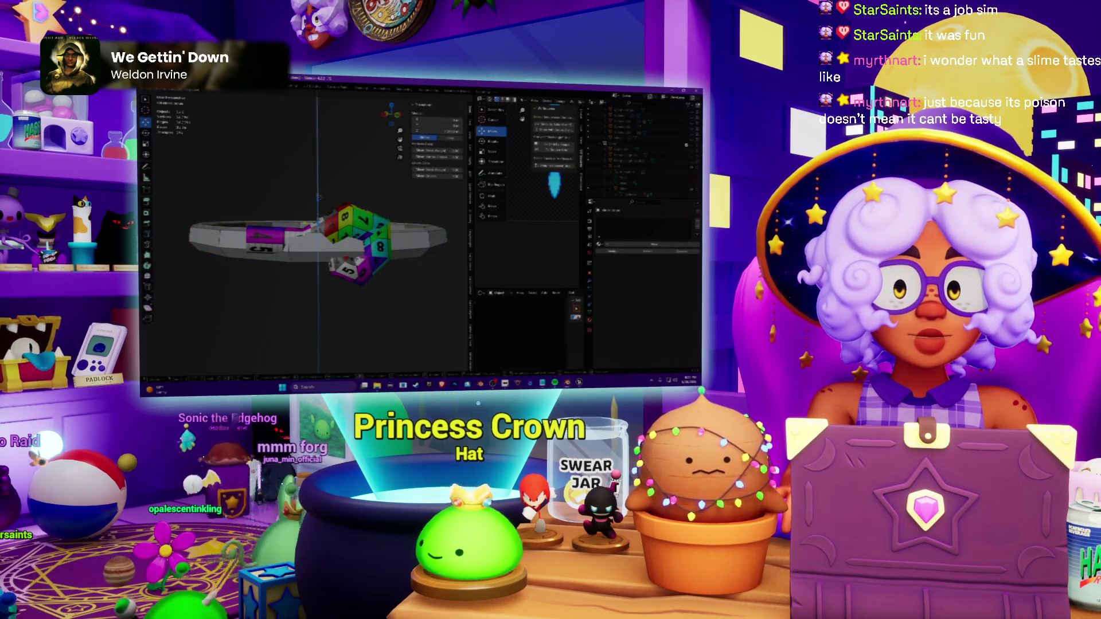
pyautogui.click(319, 195)
pyautogui.moveTo(319, 195)
pyautogui.mouseDown(button='middle')
pyautogui.moveTo(391, 184)
pyautogui.moveTo(278, 211)
pyautogui.moveTo(258, 232)
pyautogui.mouseUp(button='middle')
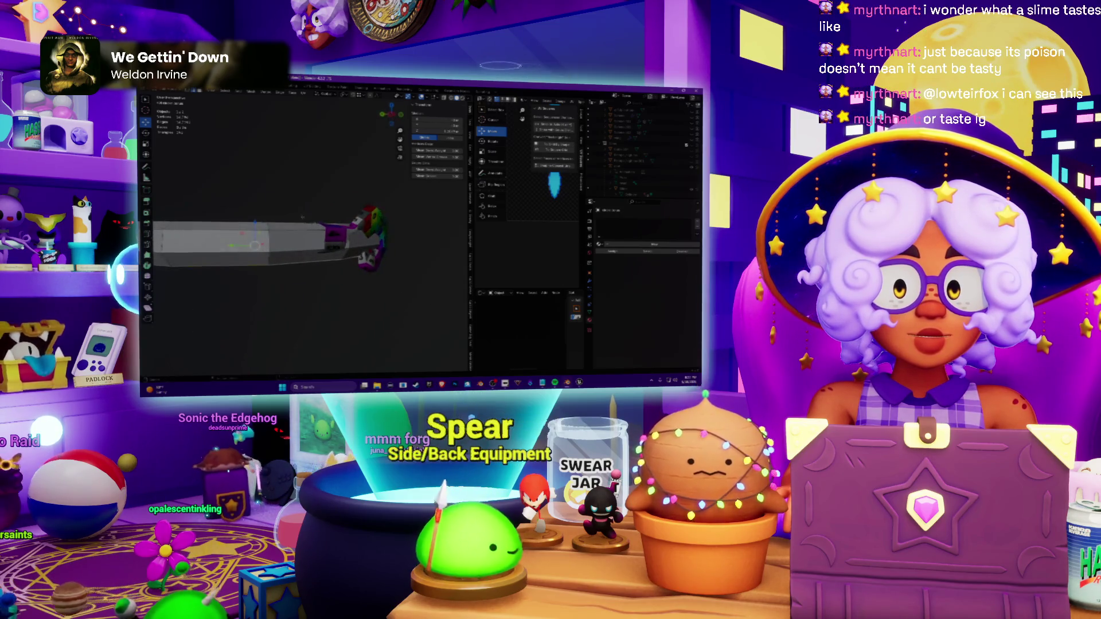
pyautogui.press('KP_3')
pyautogui.moveTo(256, 216)
pyautogui.mouseDown(button='middle')
pyautogui.moveTo(341, 192)
pyautogui.moveTo(325, 246)
pyautogui.mouseUp(button='middle')
pyautogui.scroll(5, 341, 192)
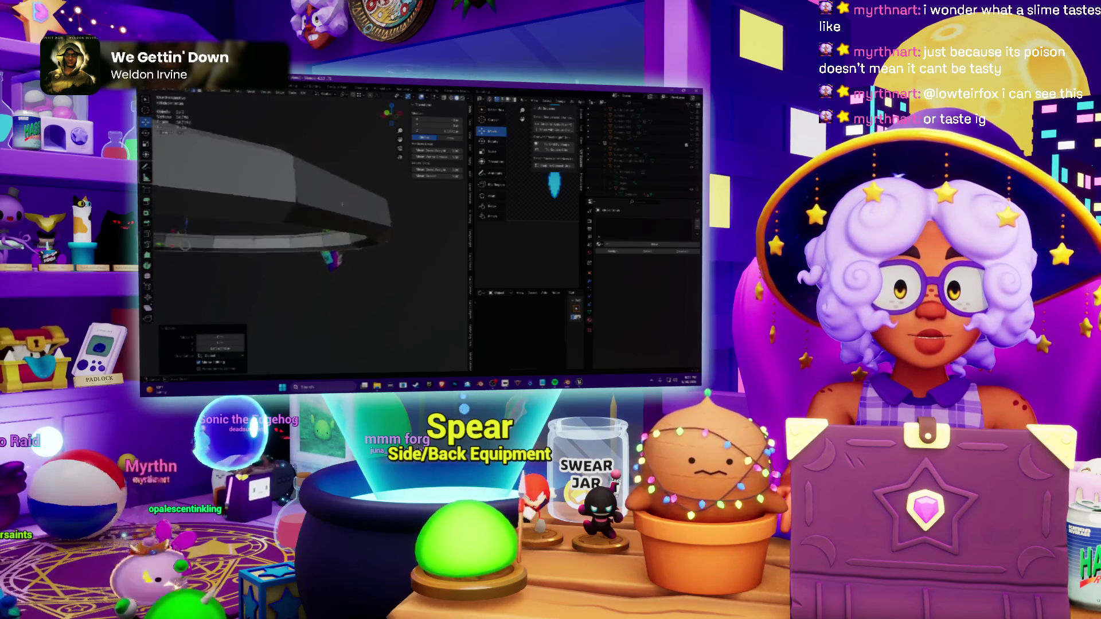
pyautogui.scroll(-5, 325, 245)
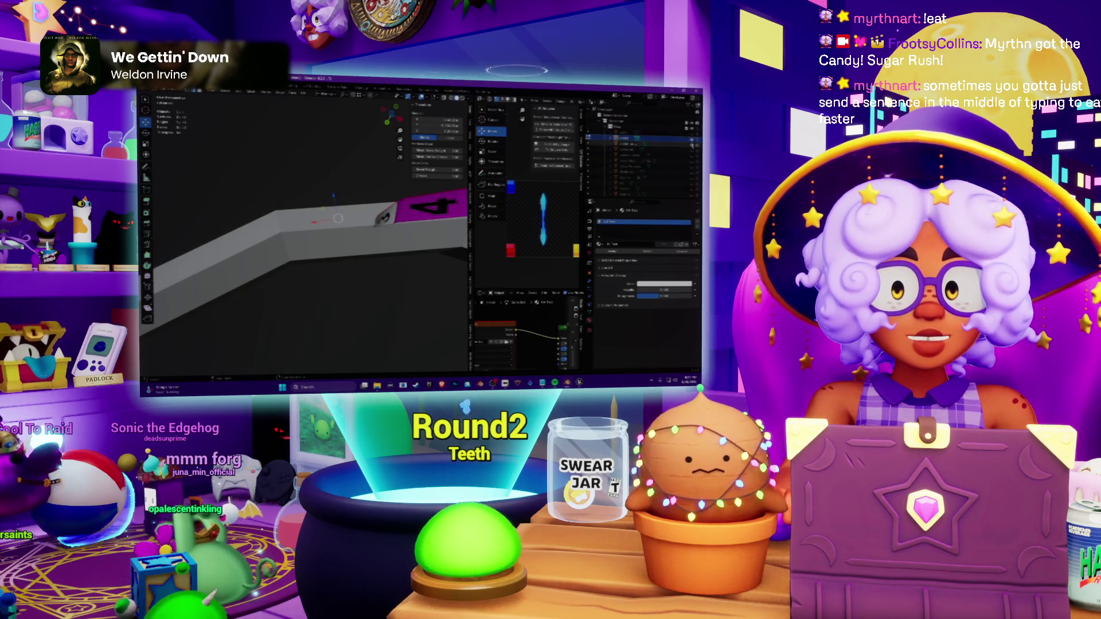
# Step: Hide the grey ring and orbit around the numbered strip curling into a ring
pyautogui.hotkey('ctrl', 'z')
pyautogui.moveTo(344, 241); pyautogui.dragTo(361, 284, button='middle')
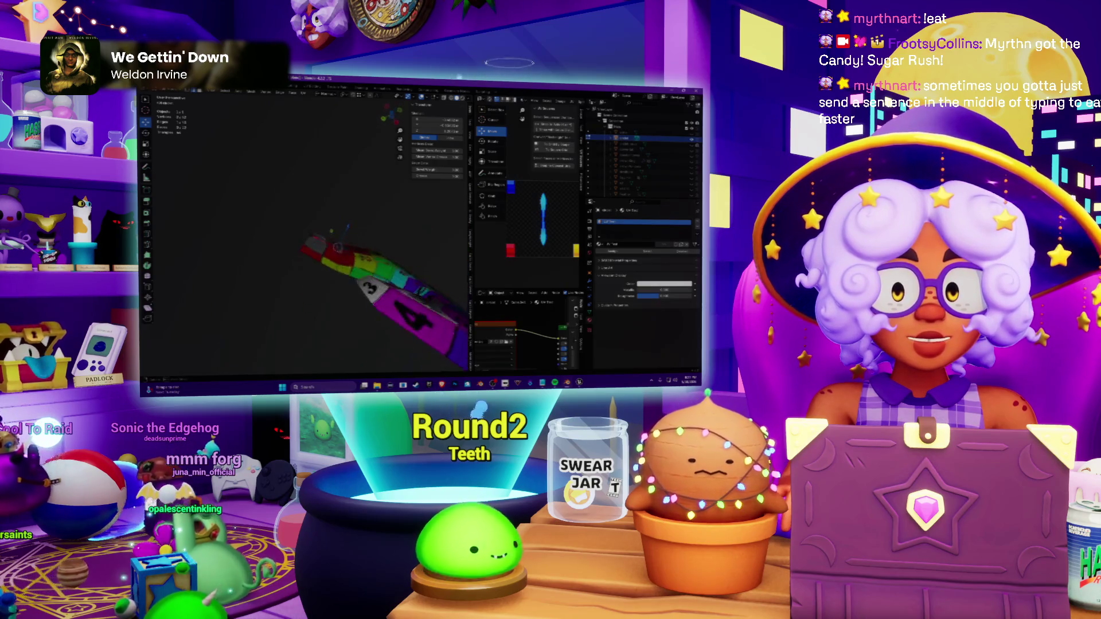
pyautogui.moveTo(344, 241); pyautogui.dragTo(357, 262, button='middle')
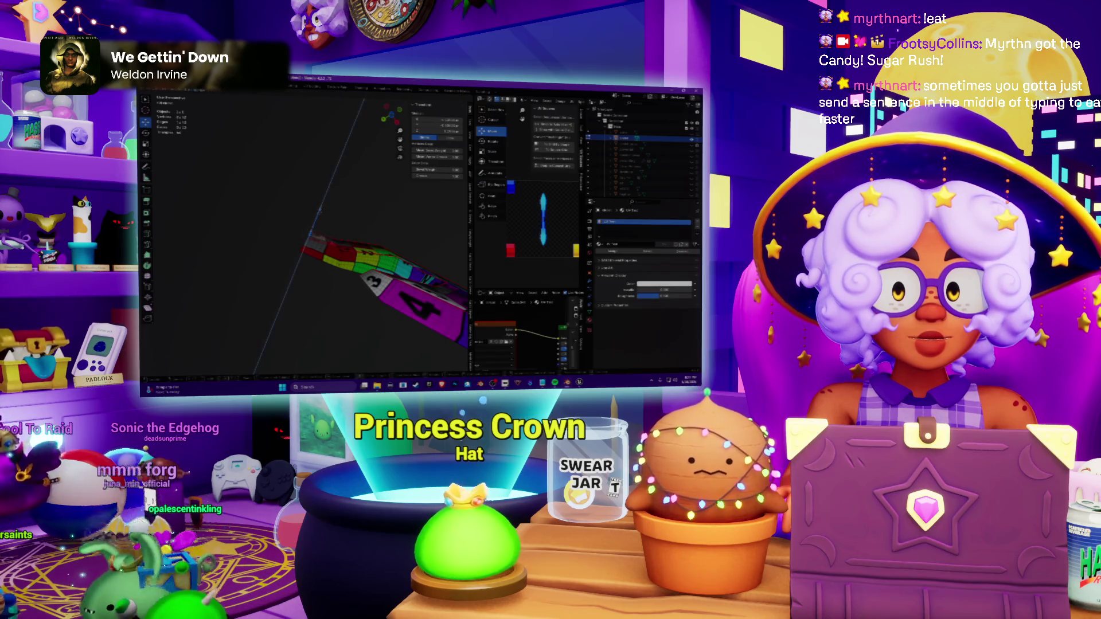
pyautogui.moveTo(361, 284)
pyautogui.mouseDown(button='middle')
pyautogui.moveTo(383, 268)
pyautogui.moveTo(349, 305)
pyautogui.moveTo(360, 342)
pyautogui.moveTo(374, 305)
pyautogui.mouseUp(button='middle')
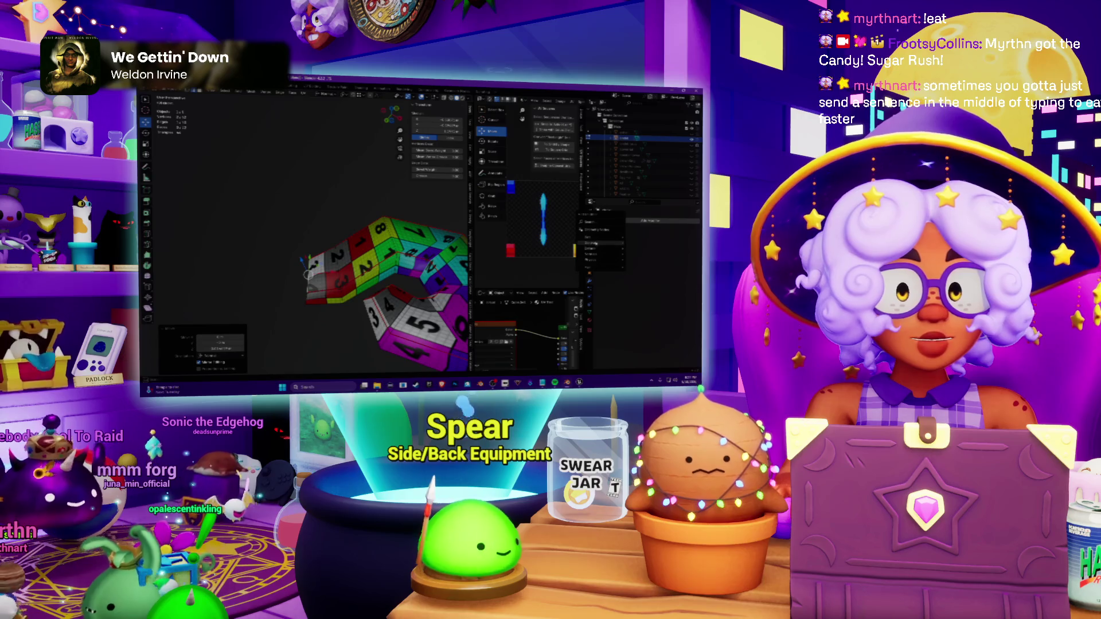
# Step: Add a new settings block to the strip via the Properties editor context menu
pyautogui.rightClick(631, 242)
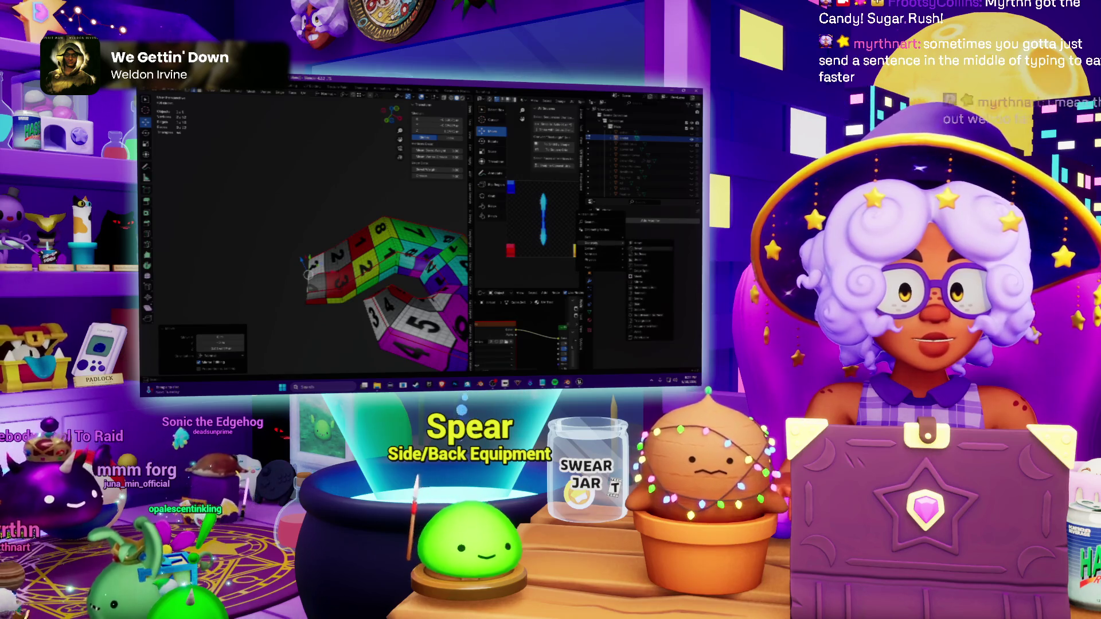
pyautogui.click(641, 281)
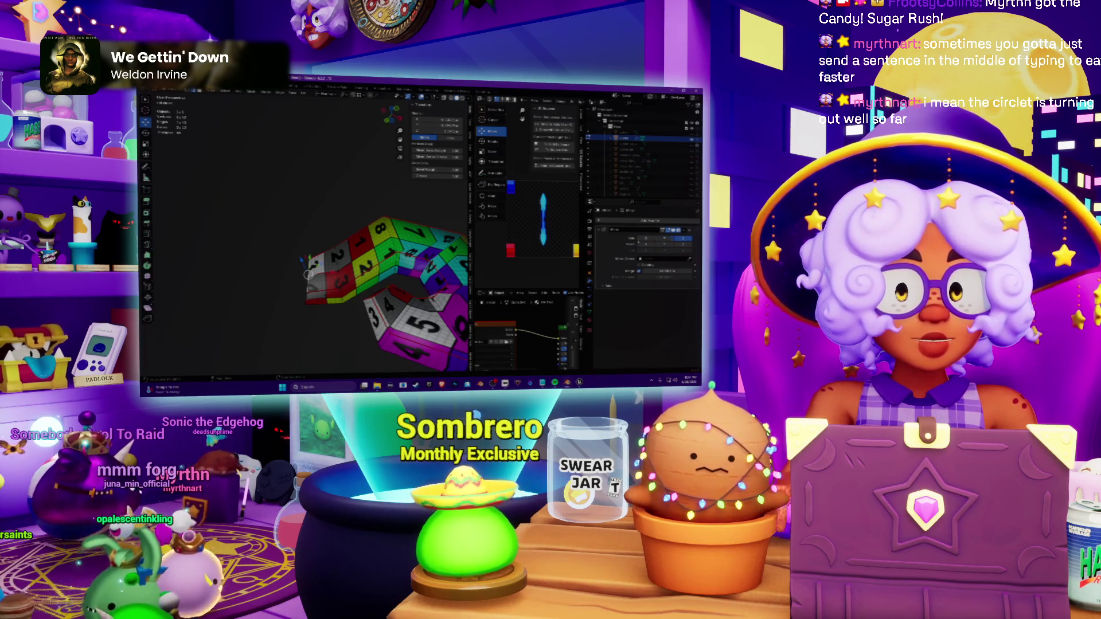
pyautogui.scroll(-5, 272, 248)
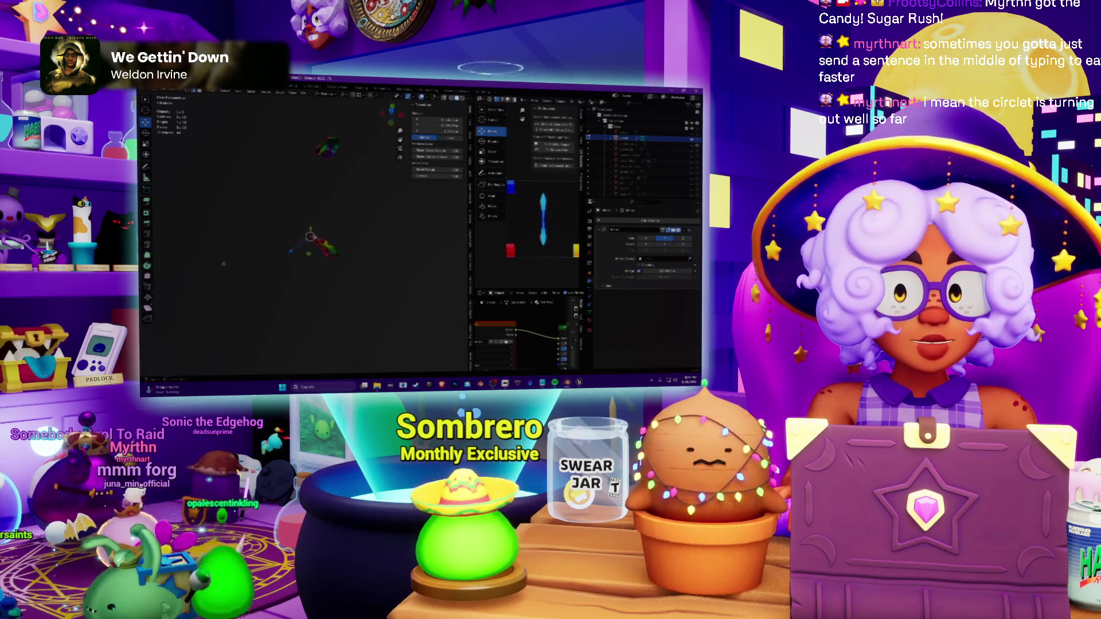
# Step: Apply the numbered object's transform through Object > Apply
pyautogui.moveTo(310, 241); pyautogui.dragTo(318, 206, button='middle')
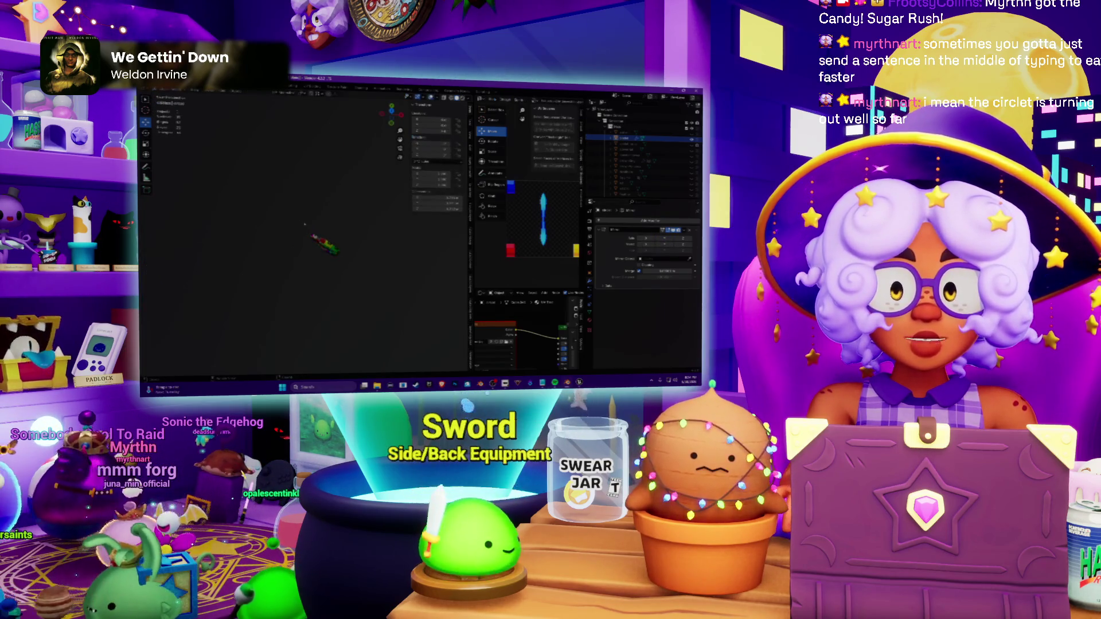
pyautogui.click(238, 90)
pyautogui.moveTo(250, 127)
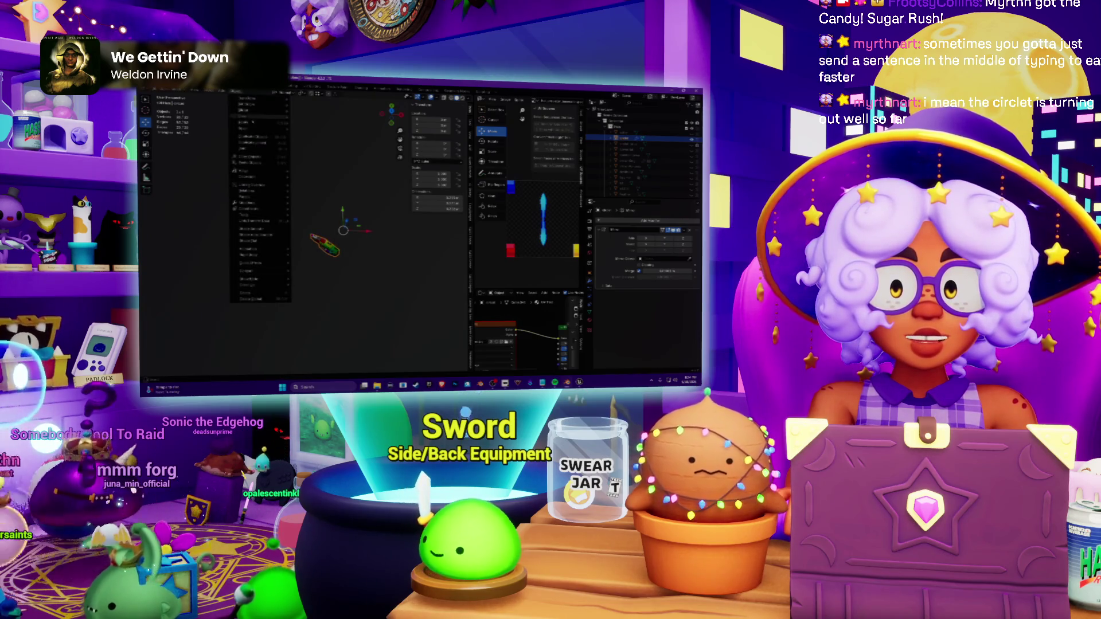
pyautogui.click(321, 142)
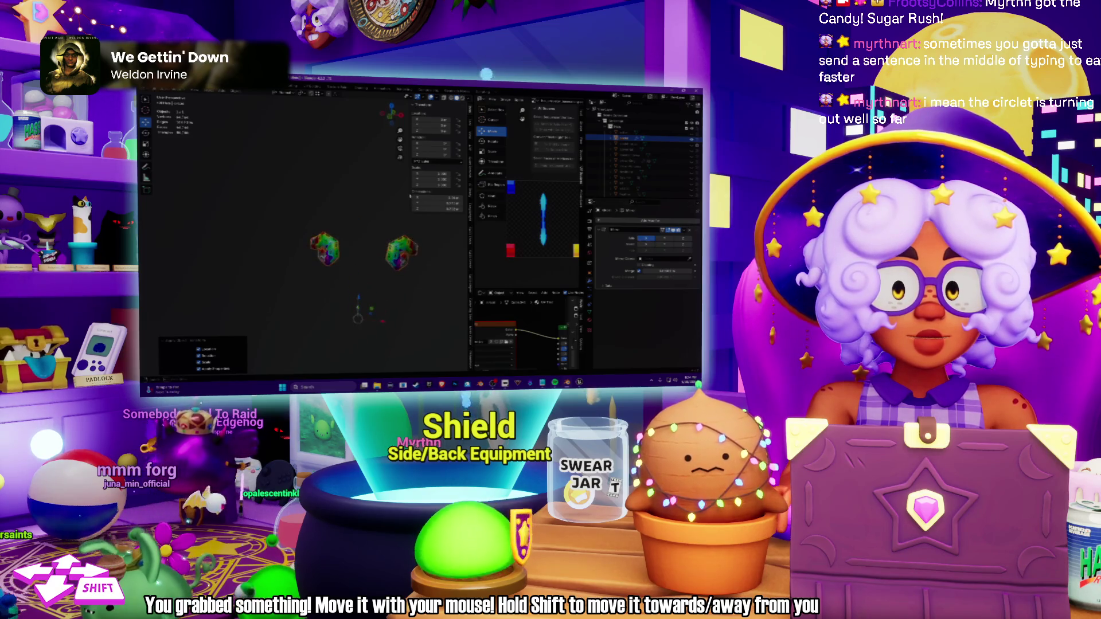
# Step: Move and rotate the textured pieces, then remove the extra right-hand copy
pyautogui.moveTo(301, 233); pyautogui.dragTo(327, 241, button='middle')
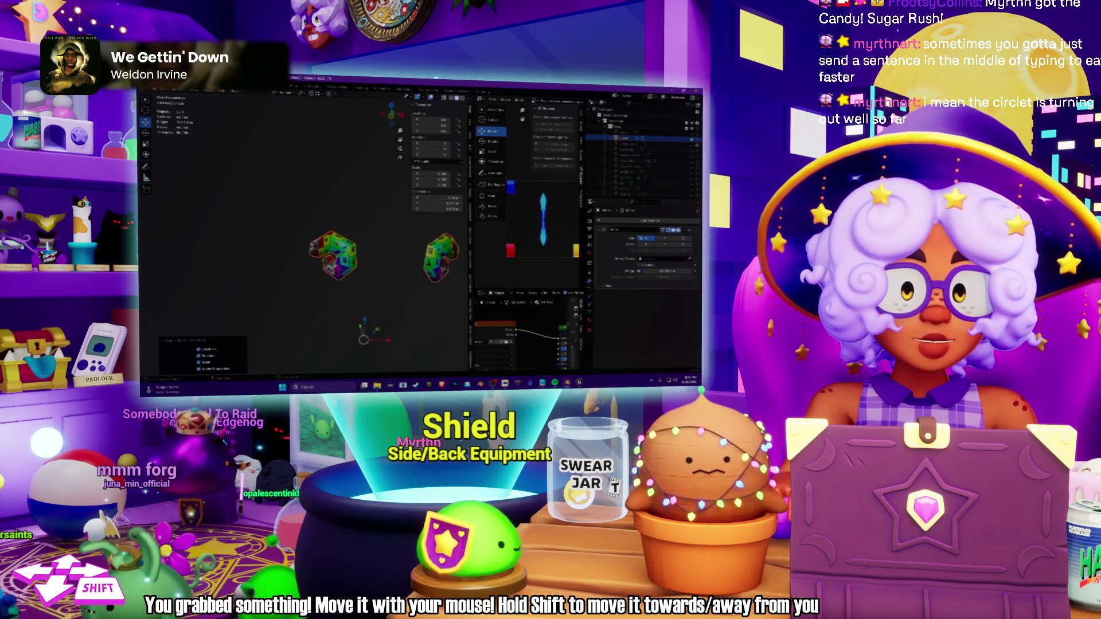
pyautogui.moveTo(336, 250); pyautogui.dragTo(361, 258, button='middle')
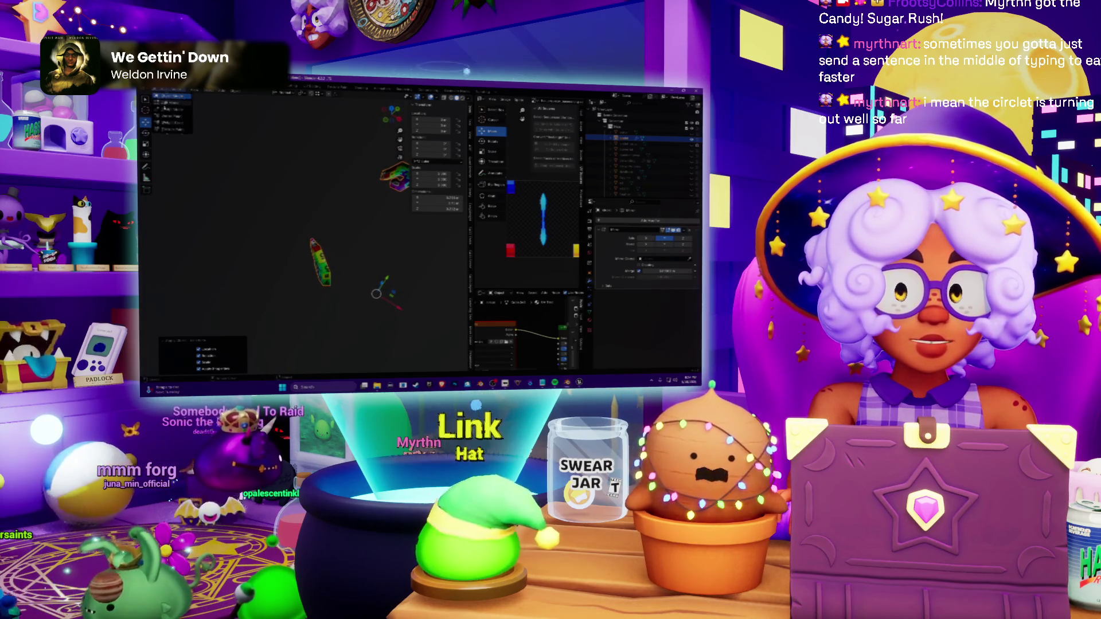
pyautogui.press('Tab')
pyautogui.press('Tab')
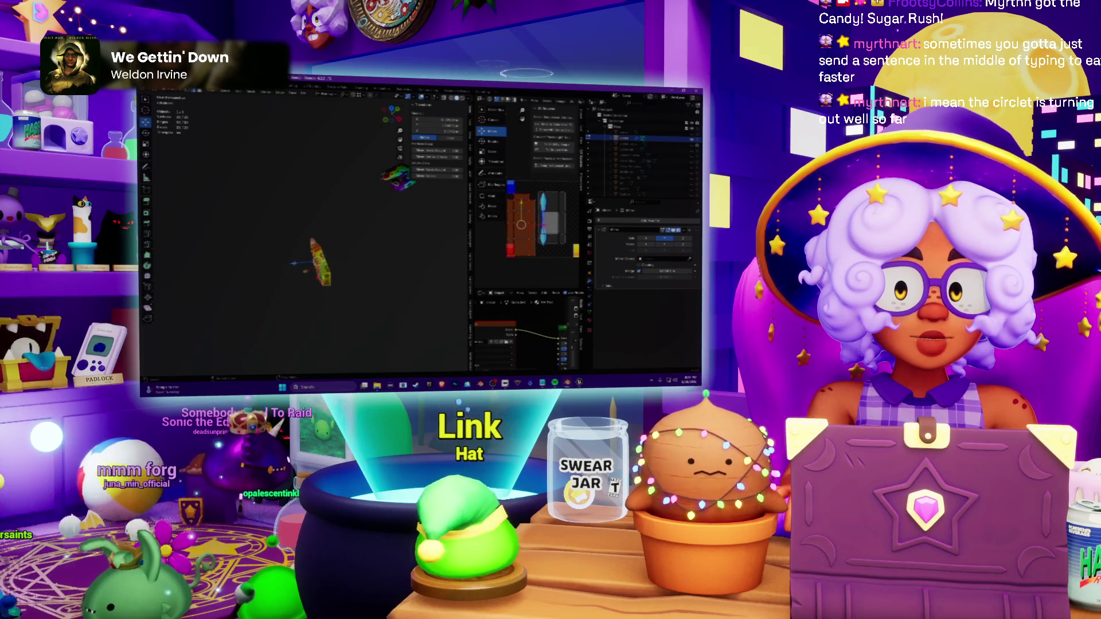
pyautogui.press('Return')
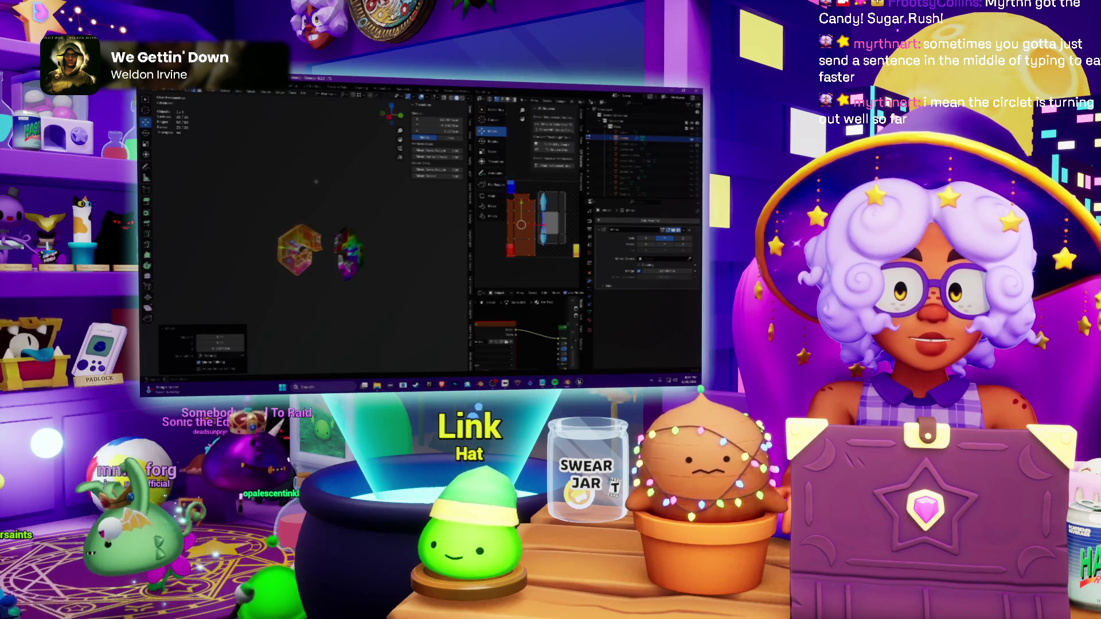
pyautogui.press('s')
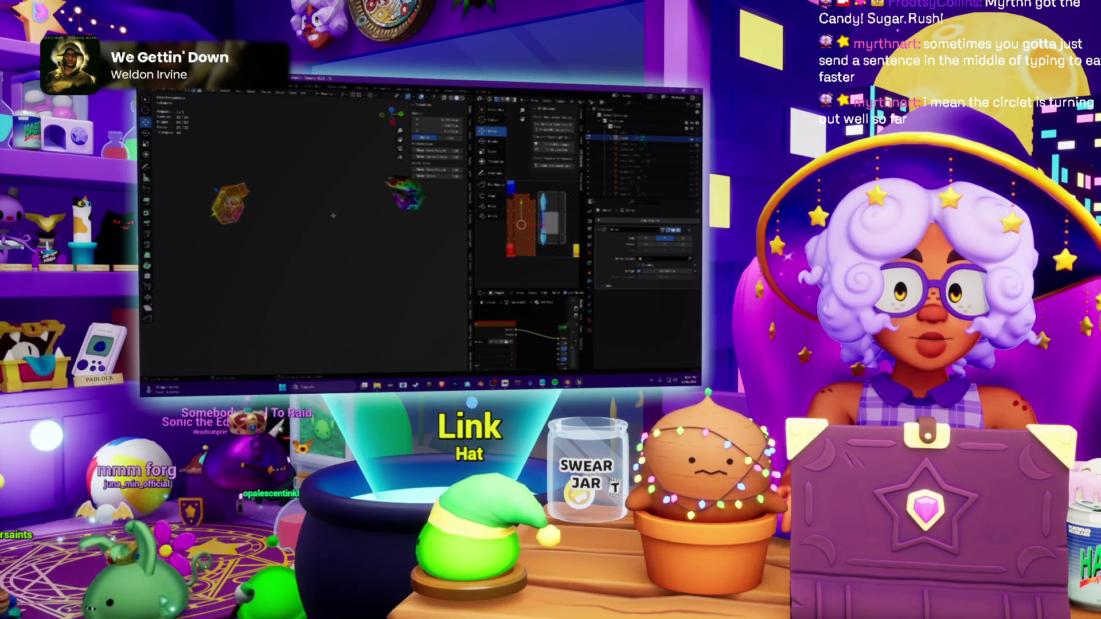
pyautogui.hotkey('alt', 'a')
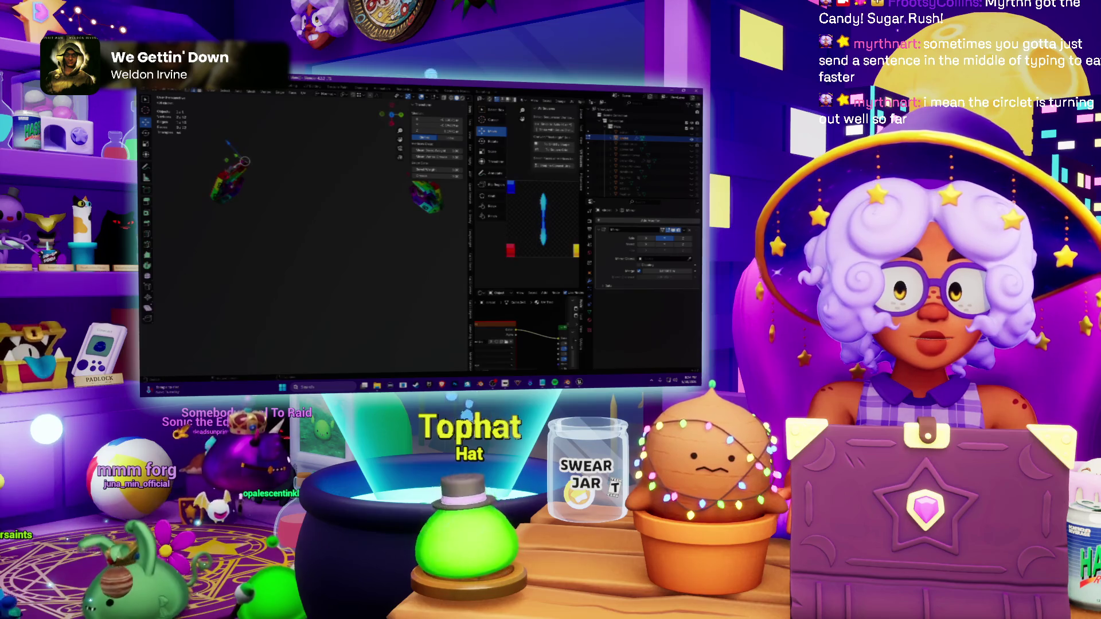
pyautogui.press('Delete')
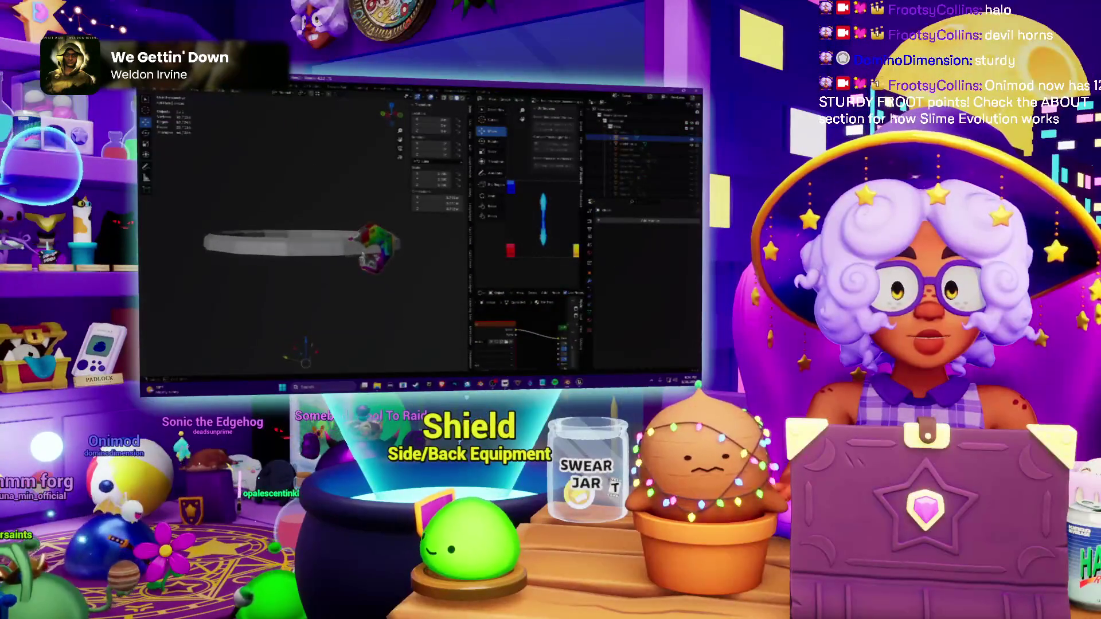
# Step: Select and delete edges and a segment to remove half of the grey ring
pyautogui.click(236, 94)
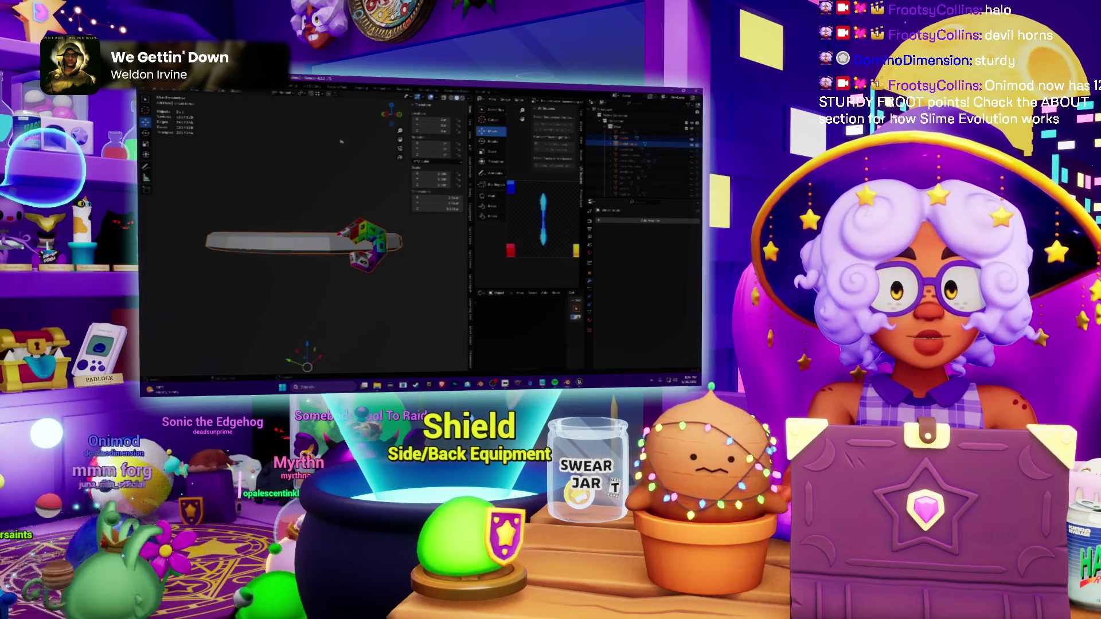
pyautogui.moveTo(341, 142); pyautogui.dragTo(205, 120, button='middle')
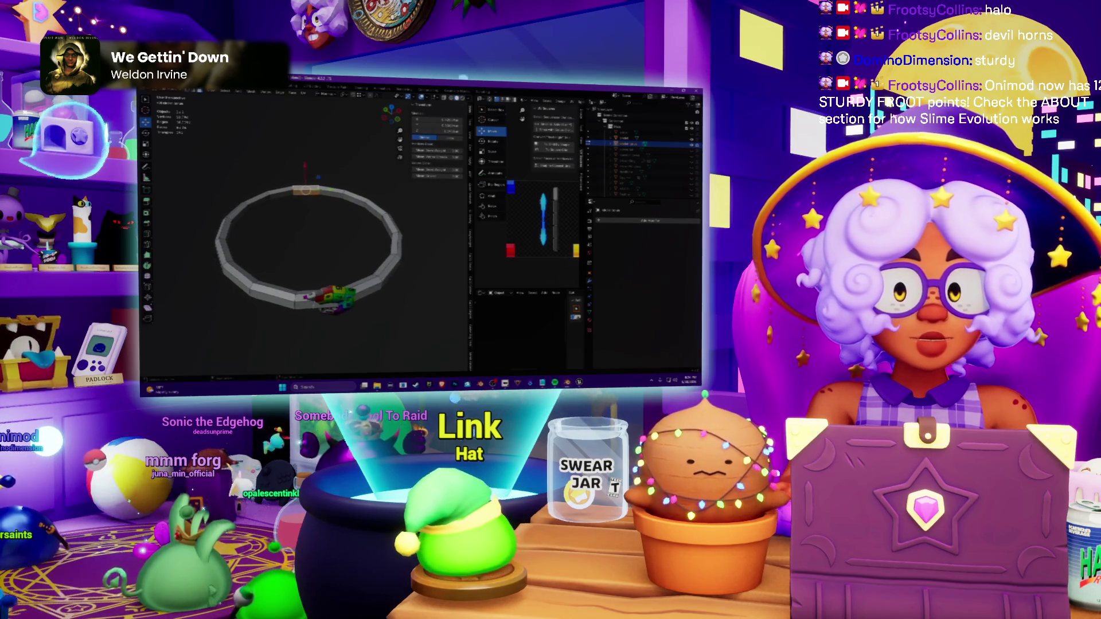
pyautogui.keyDown('shift'); pyautogui.click(361, 291); pyautogui.keyUp('shift')
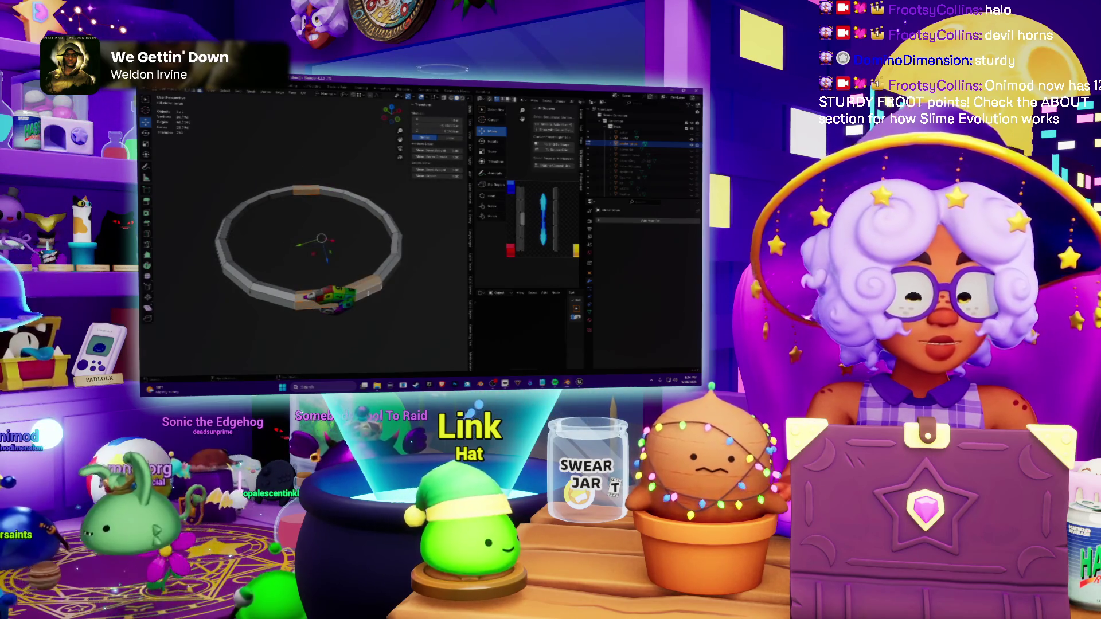
pyautogui.press('x')
pyautogui.click(349, 289)
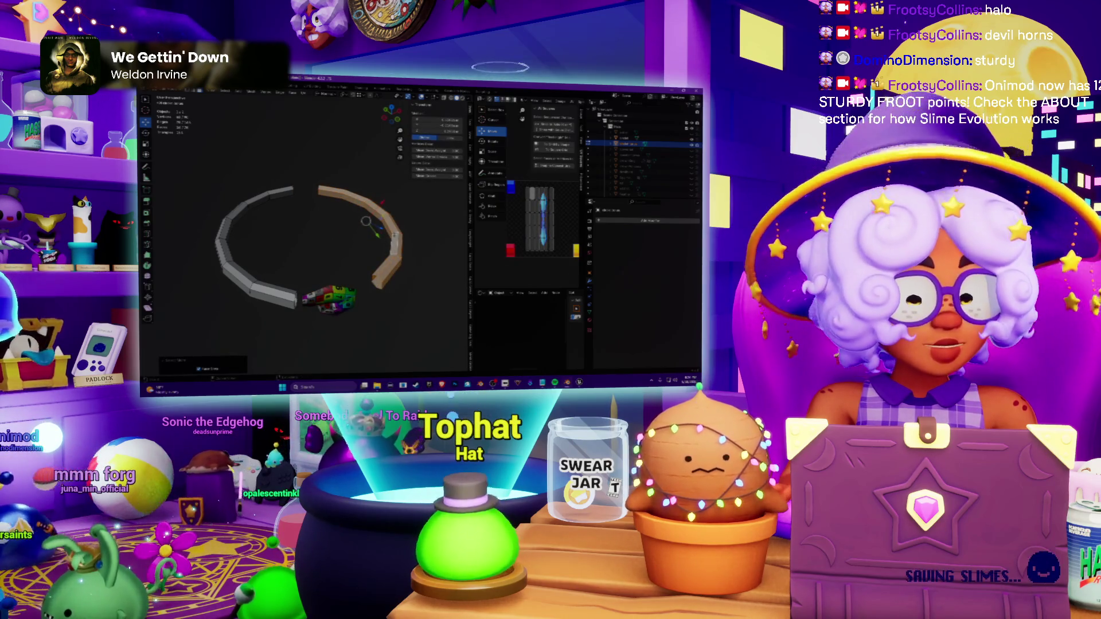
pyautogui.press('x')
pyautogui.click(394, 236)
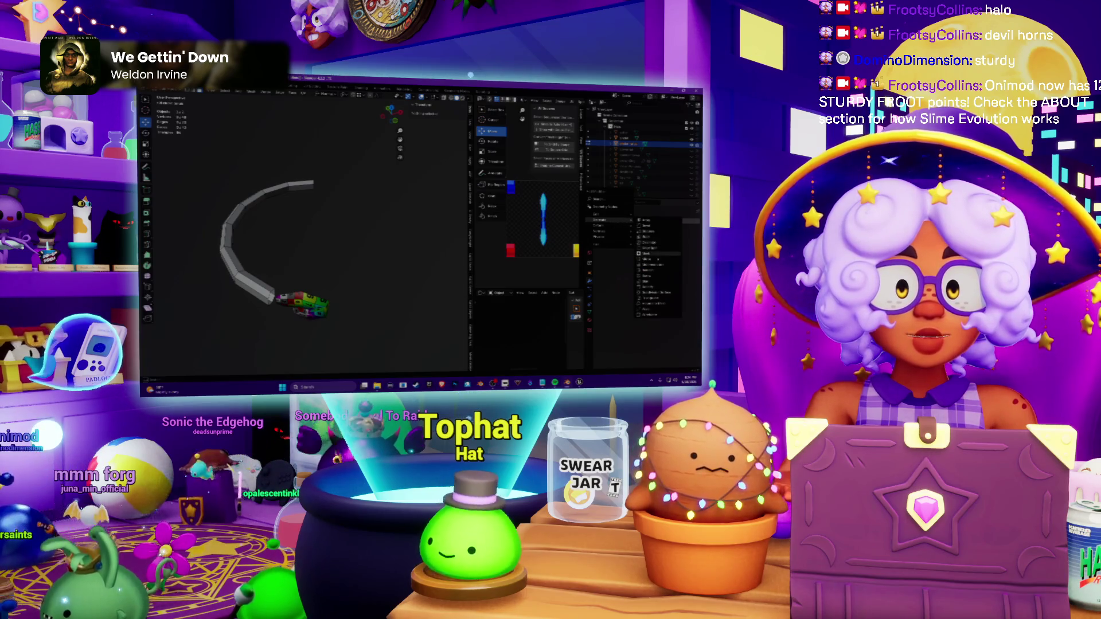
# Step: Add a Mirror modifier so the remaining arc is mirrored
pyautogui.click(653, 260)
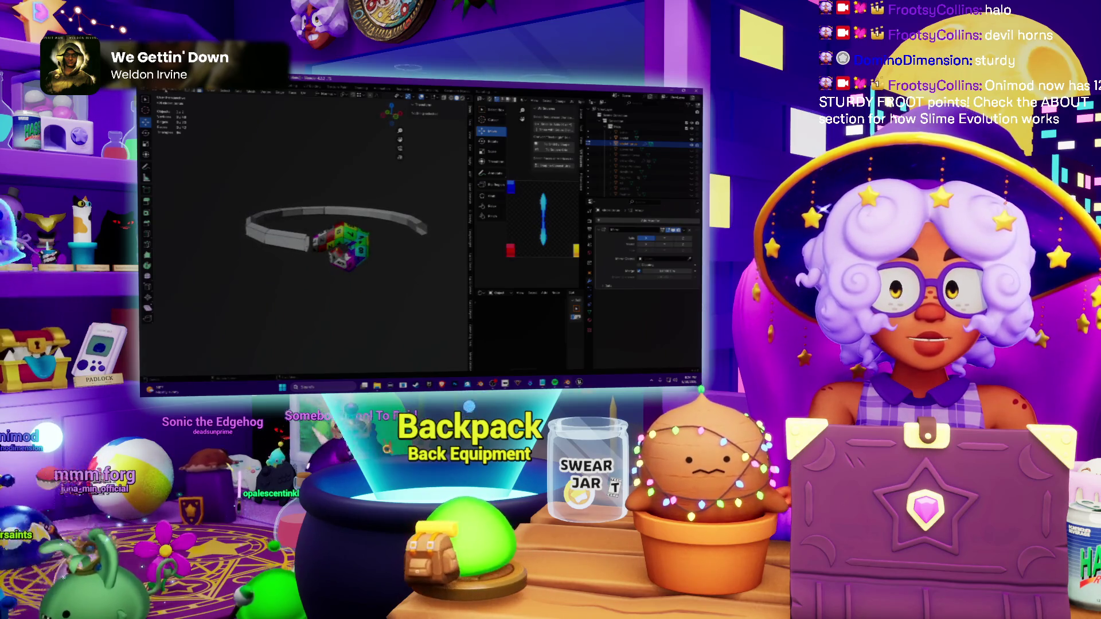
# Step: Join the grey band with the textured ring so it takes on the test-grid material
pyautogui.press('n')
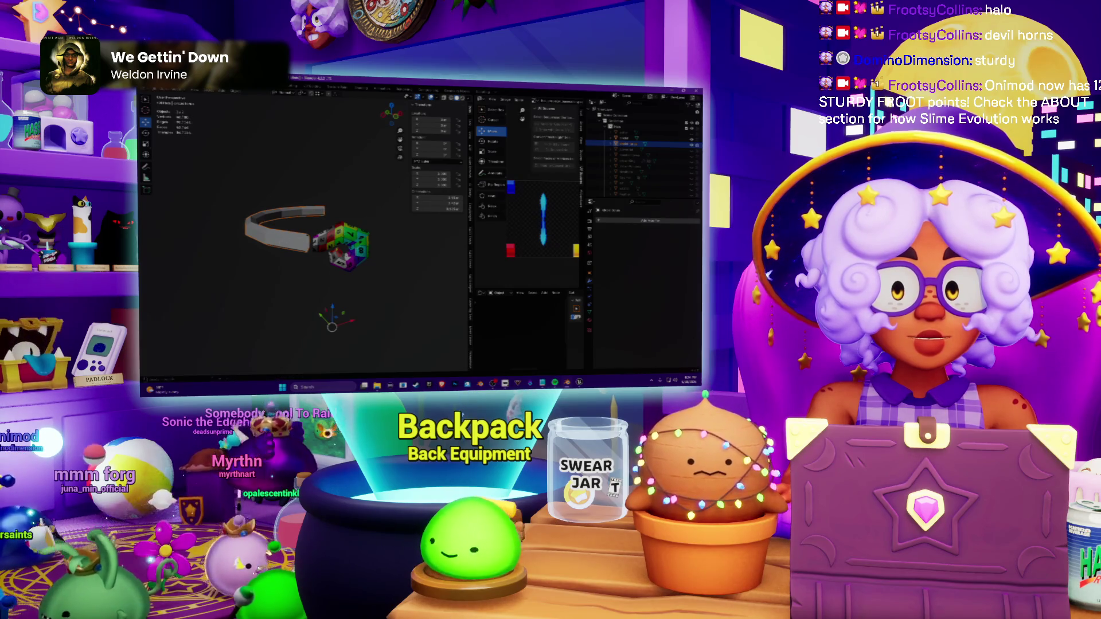
pyautogui.click(234, 92)
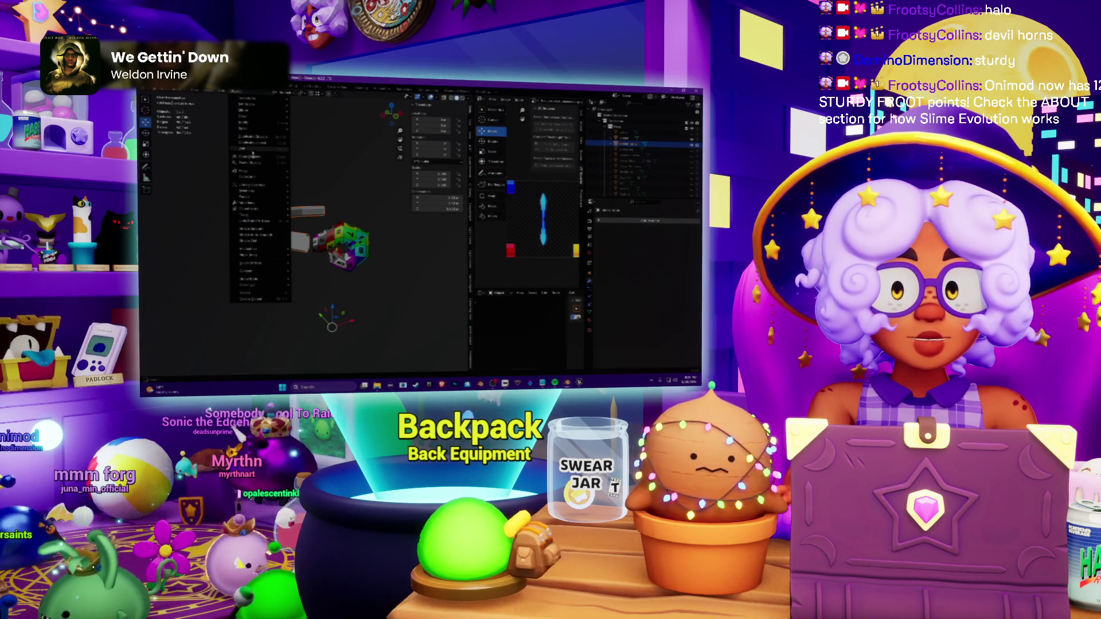
pyautogui.click(252, 153)
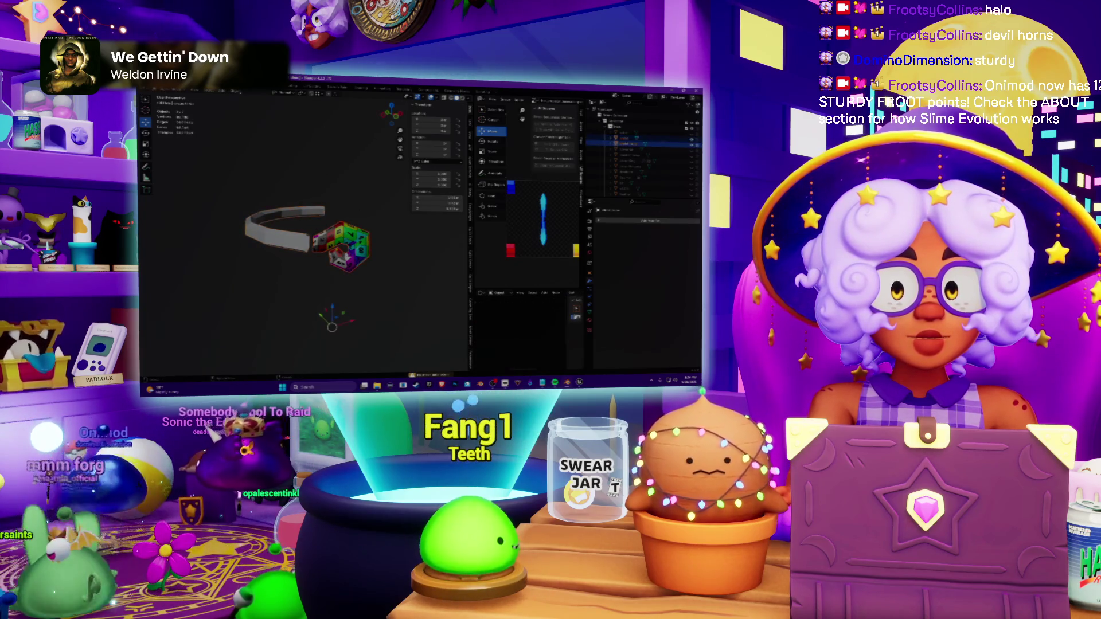
pyautogui.click(234, 92)
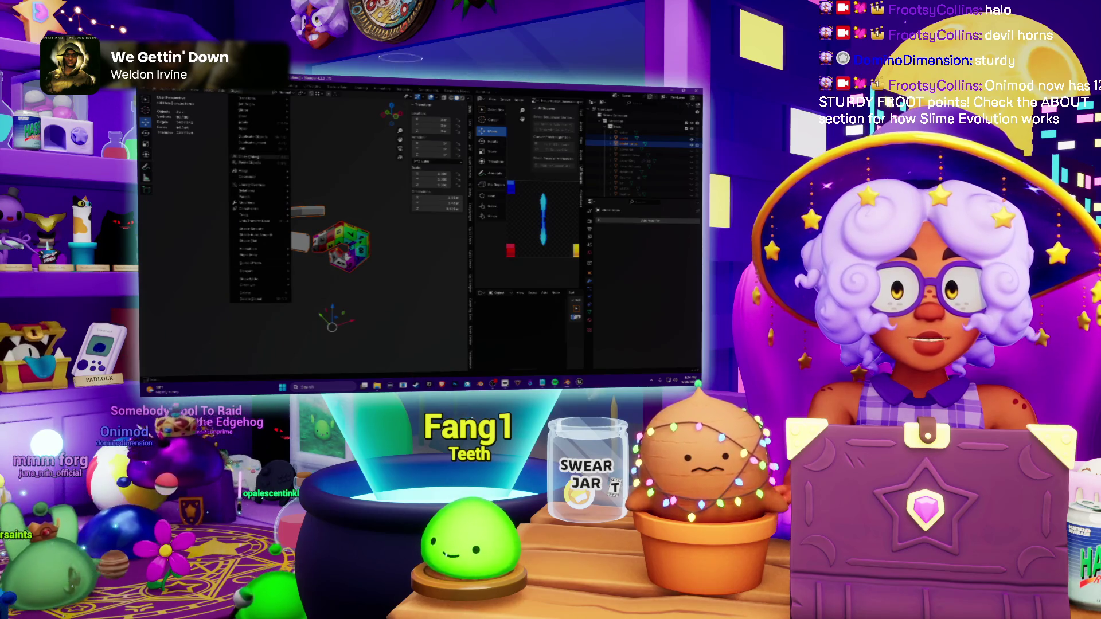
pyautogui.click(257, 151)
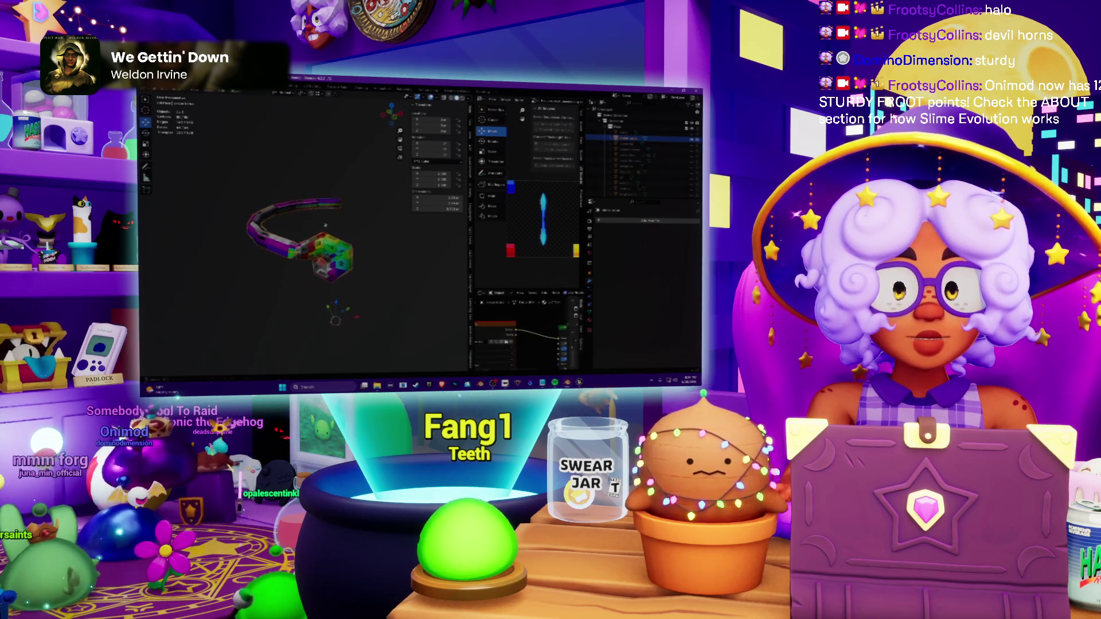
pyautogui.moveTo(312, 233); pyautogui.dragTo(336, 228, button='middle')
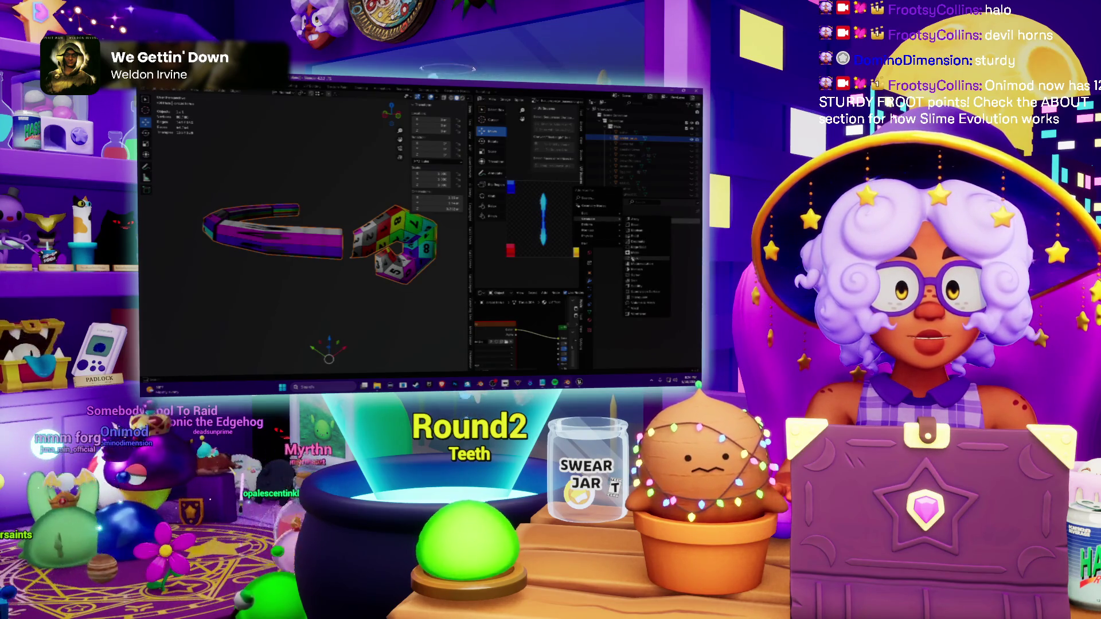
pyautogui.moveTo(336, 241); pyautogui.dragTo(361, 245, button='middle')
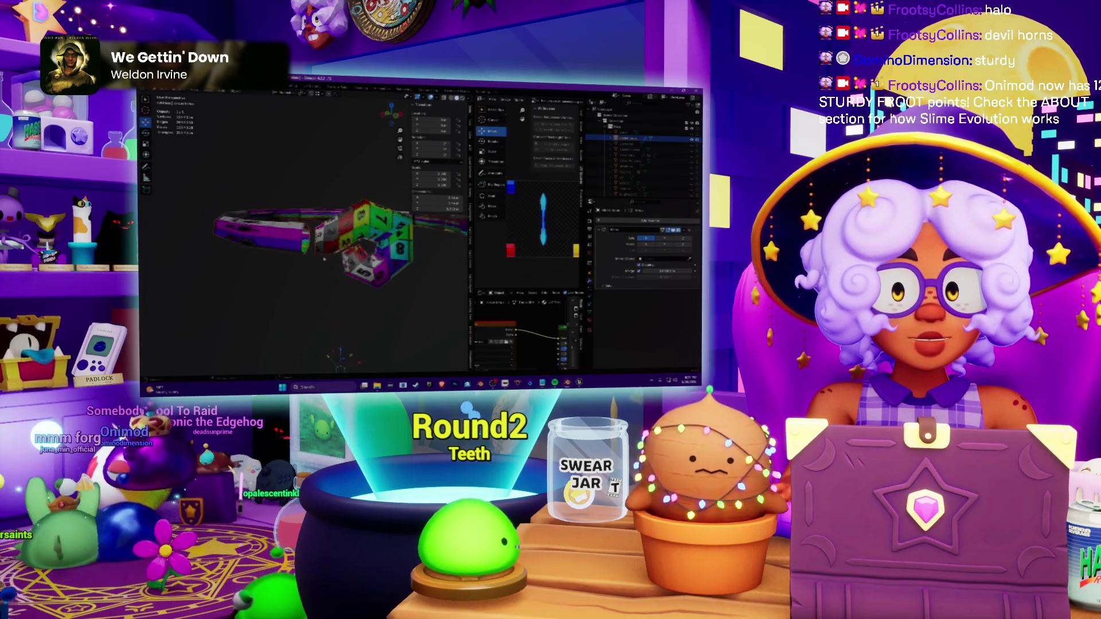
pyautogui.moveTo(327, 241); pyautogui.dragTo(352, 245, button='middle')
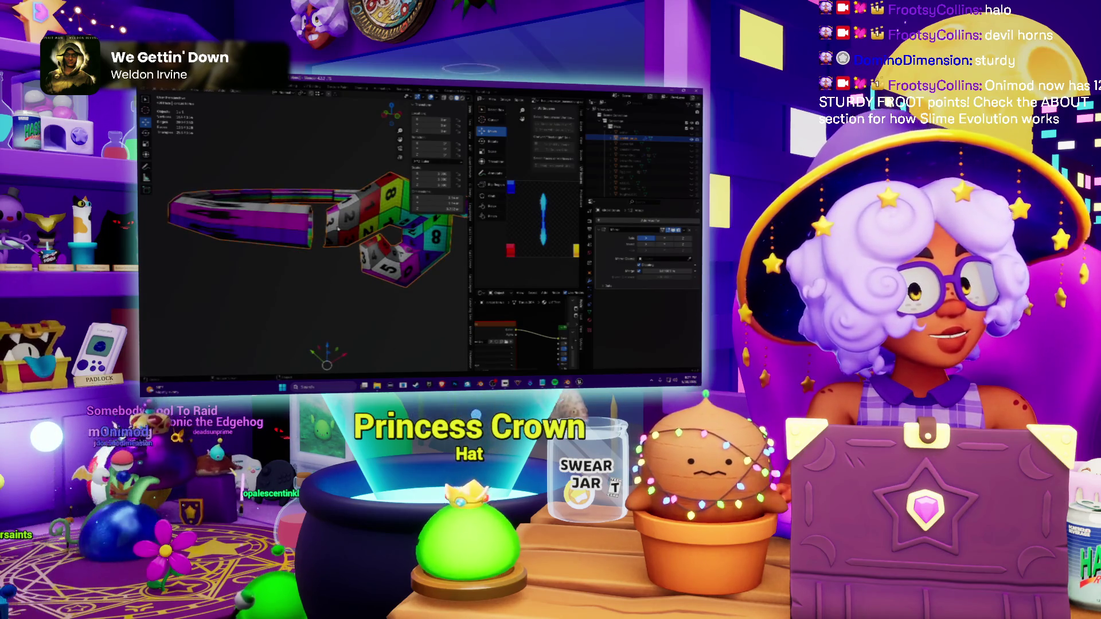
pyautogui.scroll(3, 301, 232)
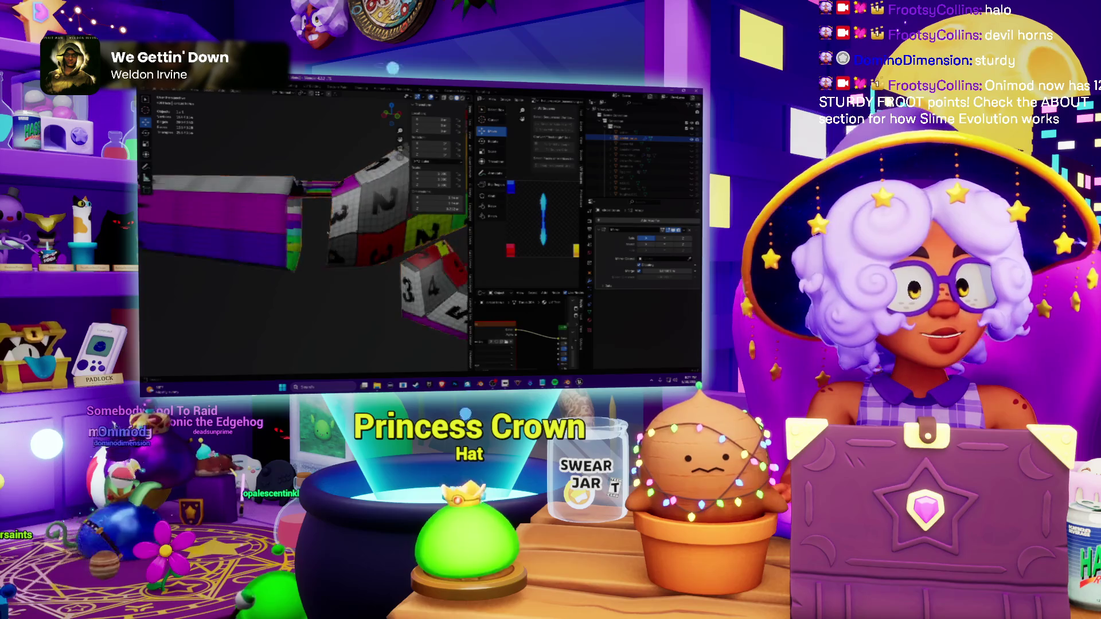
pyautogui.scroll(-3, 301, 232)
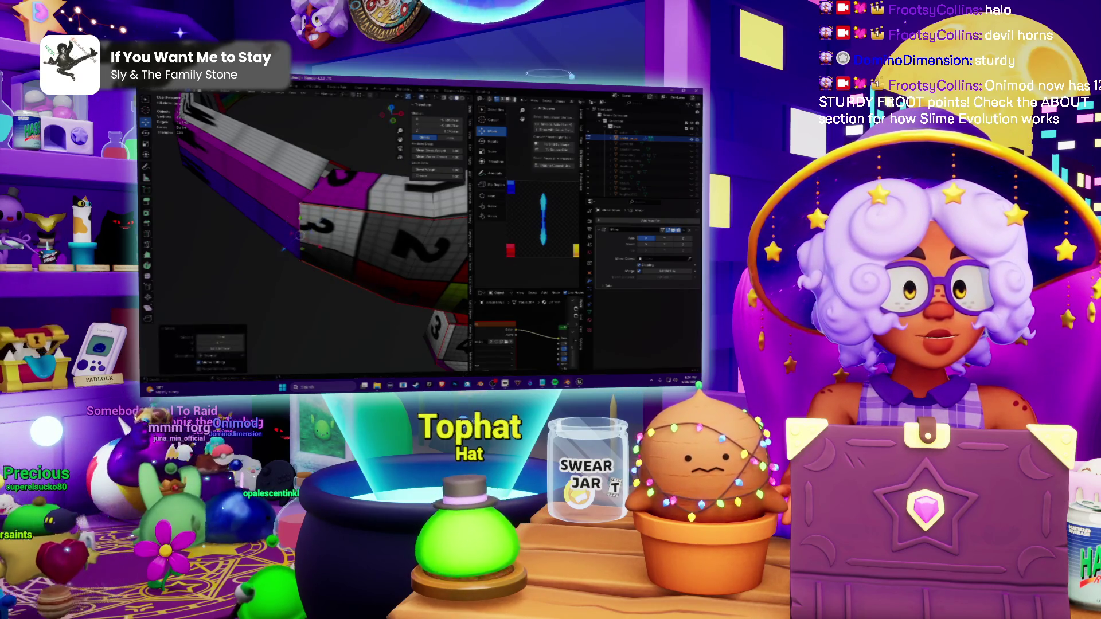
pyautogui.moveTo(301, 232); pyautogui.dragTo(301, 207, button='middle')
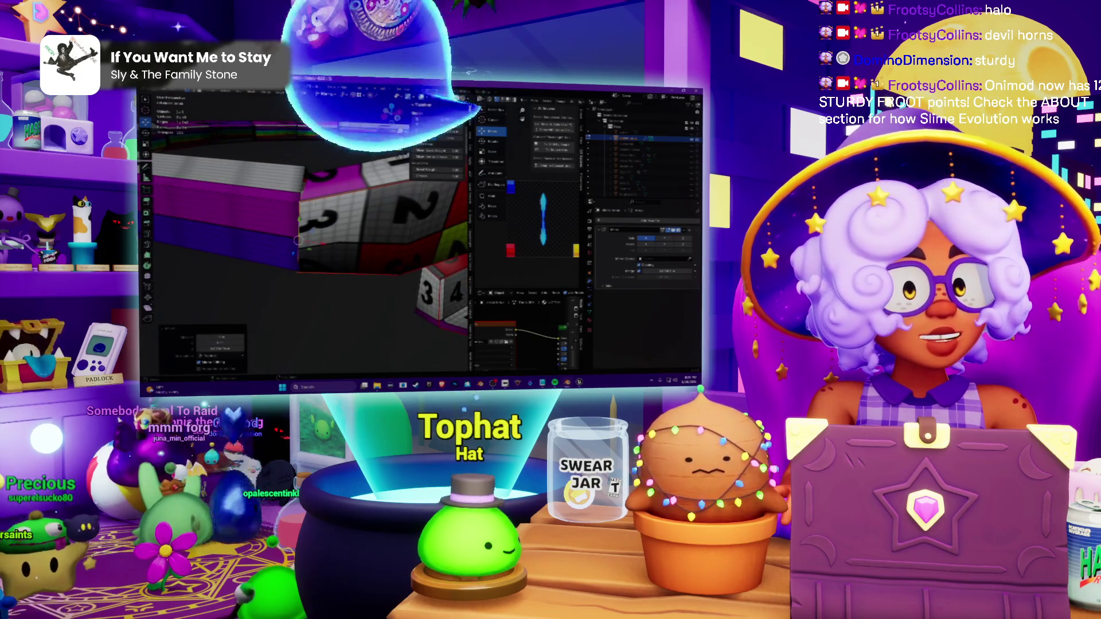
pyautogui.moveTo(301, 233)
pyautogui.mouseDown(button='middle')
pyautogui.moveTo(301, 198)
pyautogui.moveTo(301, 258)
pyautogui.moveTo(285, 275)
pyautogui.mouseUp(button='middle')
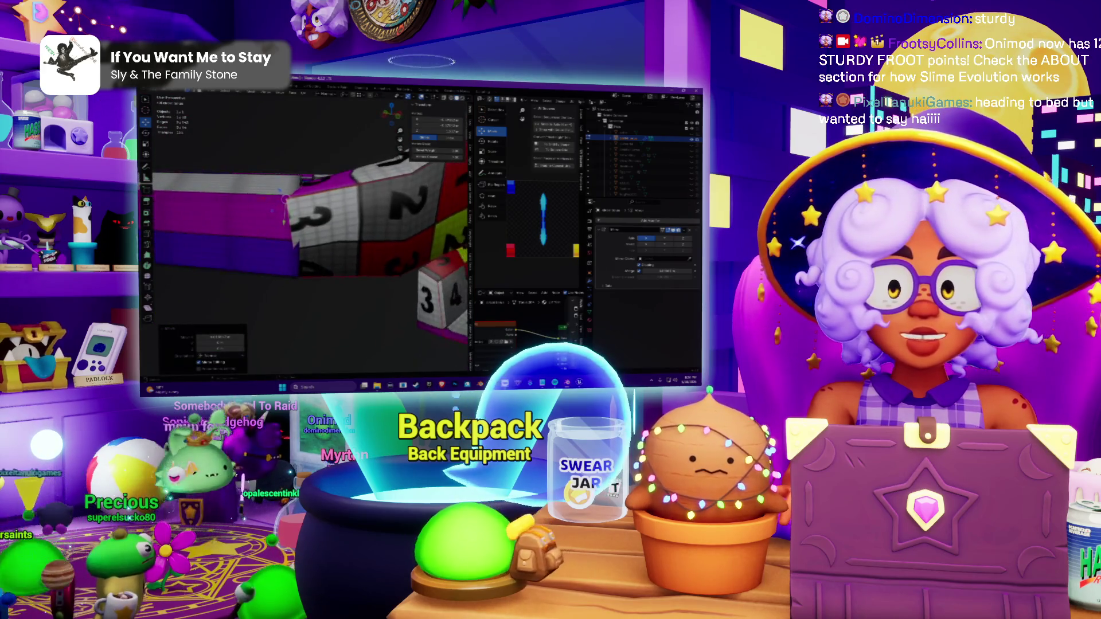
pyautogui.scroll(3, 301, 228)
pyautogui.scroll(2, 301, 227)
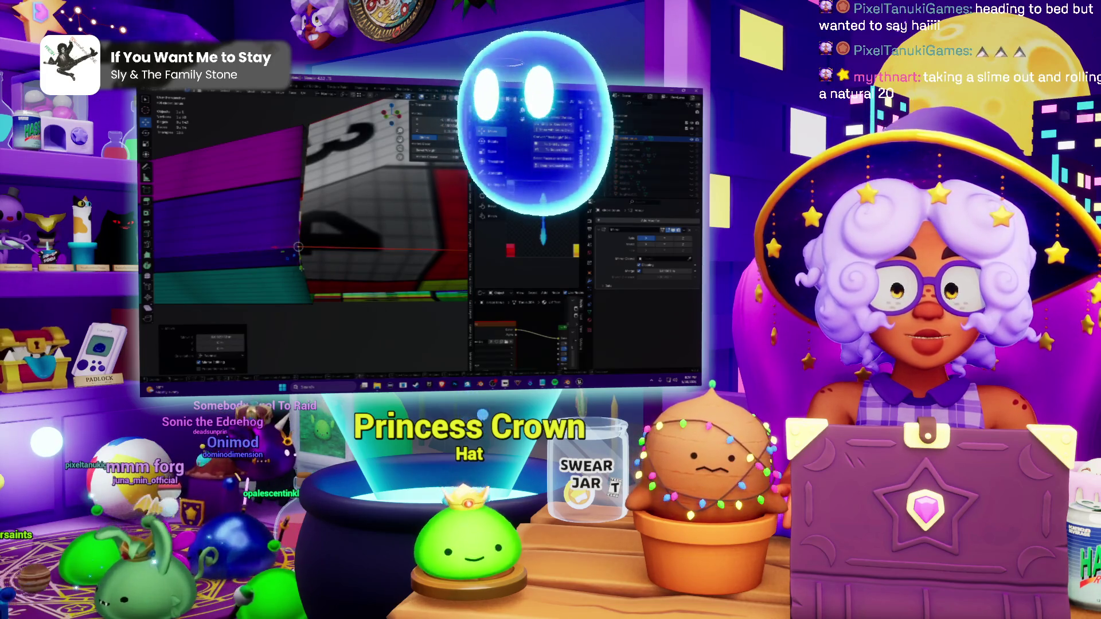
# Step: Orbit in close around the numbered segment blocks
pyautogui.moveTo(298, 248)
pyautogui.mouseDown(button='middle')
pyautogui.moveTo(261, 268)
pyautogui.moveTo(332, 226)
pyautogui.mouseUp(button='middle')
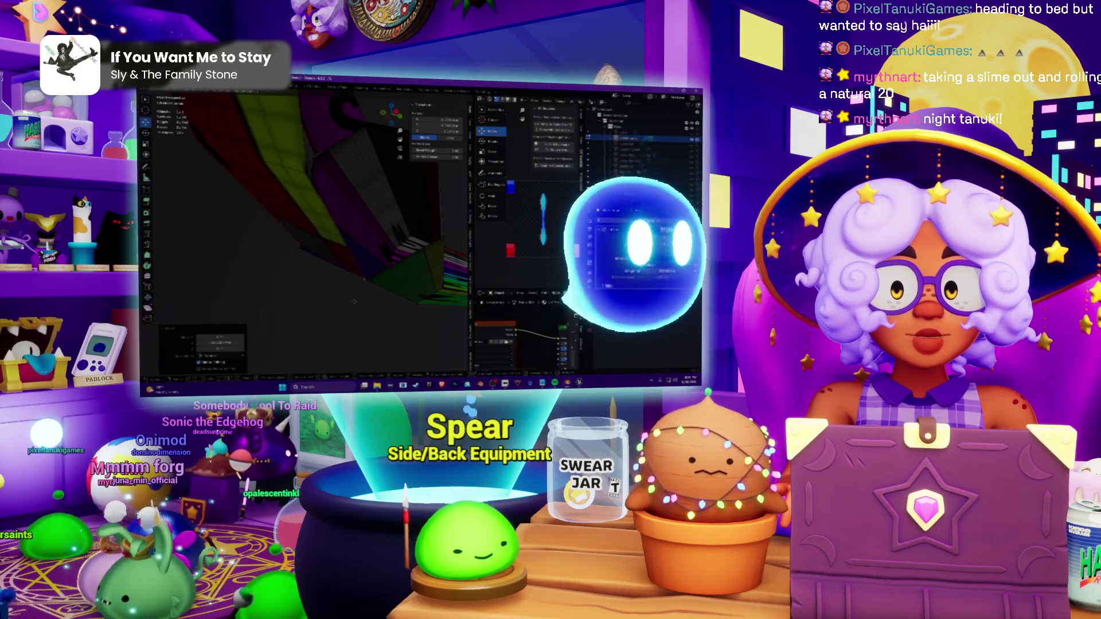
pyautogui.moveTo(358, 299); pyautogui.dragTo(293, 300, button='middle')
pyautogui.moveTo(309, 241)
pyautogui.mouseDown(button='middle')
pyautogui.moveTo(370, 207)
pyautogui.moveTo(322, 216)
pyautogui.moveTo(344, 207)
pyautogui.moveTo(284, 246)
pyautogui.mouseUp(button='middle')
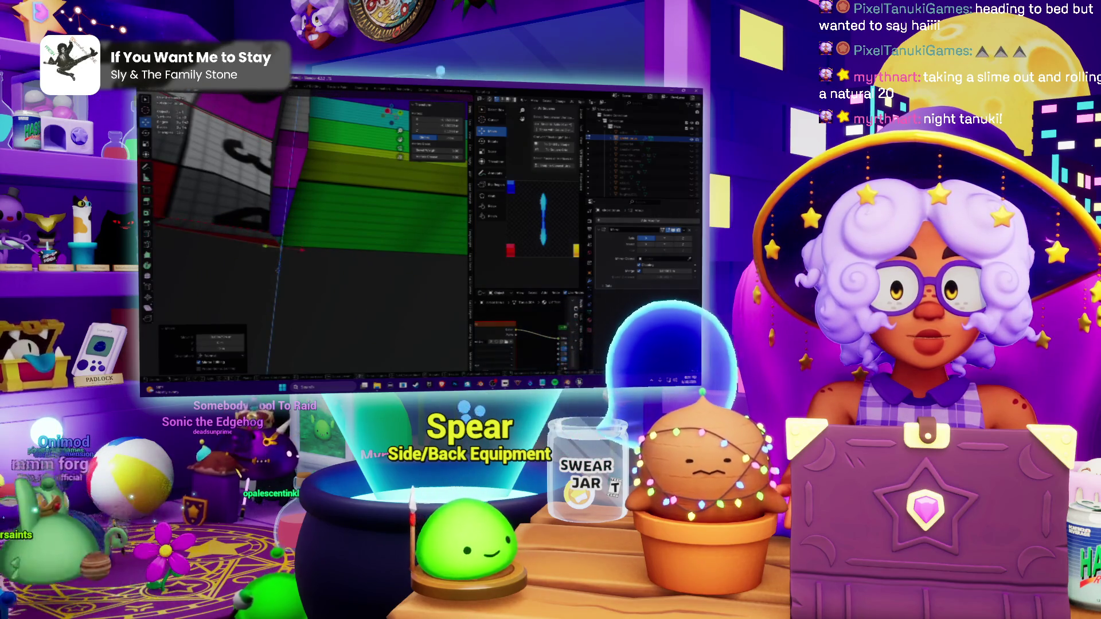
pyautogui.moveTo(301, 232)
pyautogui.mouseDown(button='middle')
pyautogui.moveTo(353, 211)
pyautogui.moveTo(318, 220)
pyautogui.mouseUp(button='middle')
# Step: Place the 3D cursor on the block's edge and top corner, then zoom back out
pyautogui.keyDown('shift'); pyautogui.rightClick(319, 201); pyautogui.keyUp('shift')
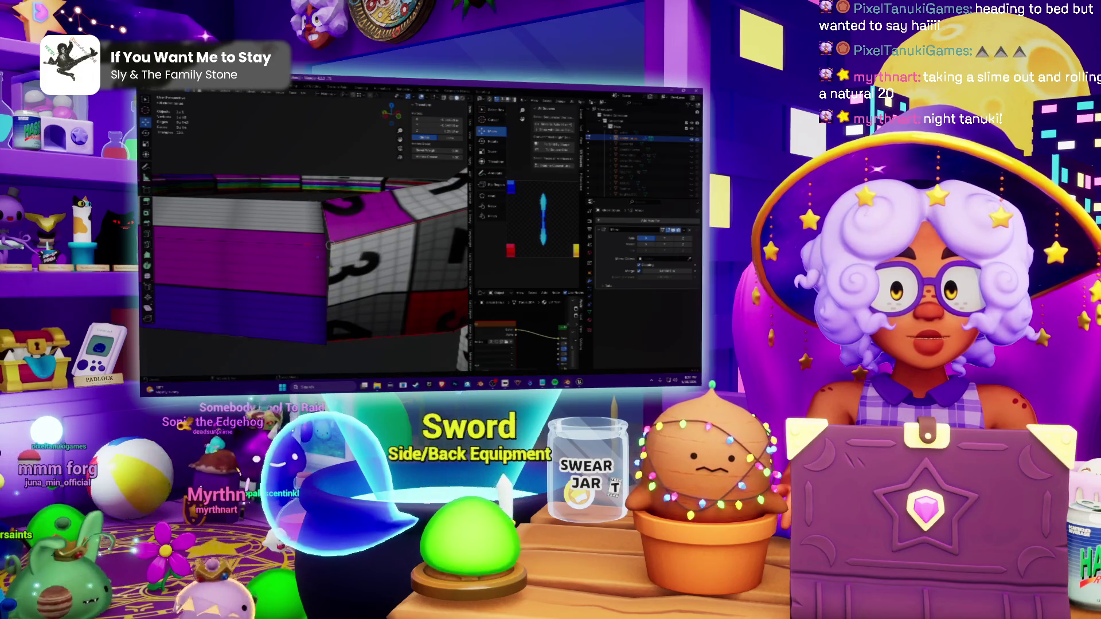
pyautogui.keyDown('shift'); pyautogui.rightClick(308, 207); pyautogui.keyUp('shift')
pyautogui.moveTo(308, 208)
pyautogui.mouseDown(button='middle')
pyautogui.moveTo(327, 199)
pyautogui.moveTo(314, 256)
pyautogui.mouseUp(button='middle')
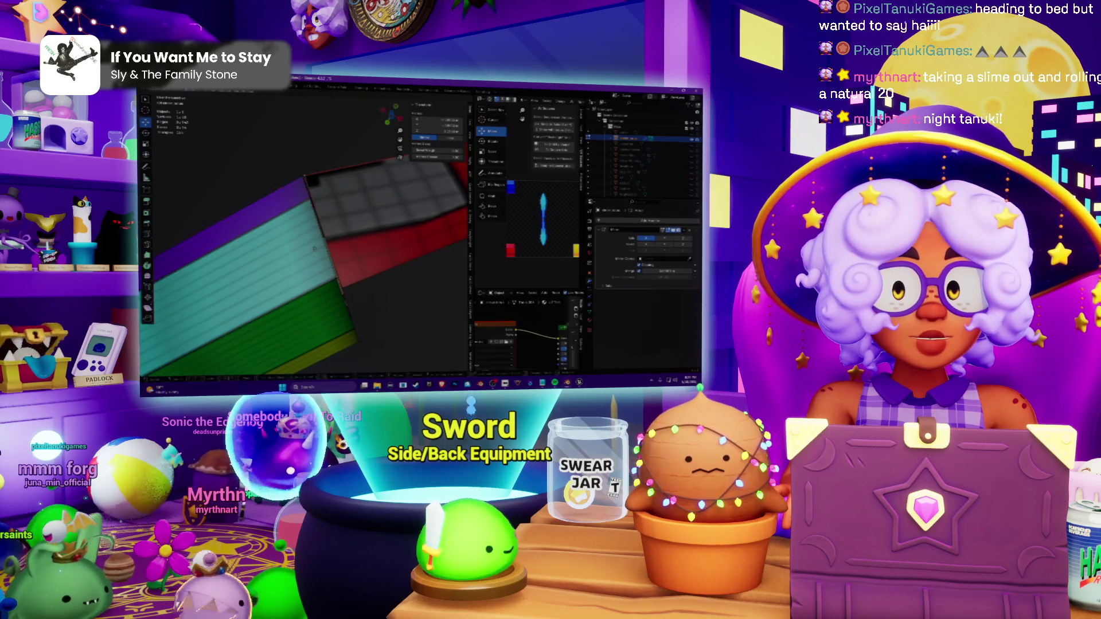
pyautogui.keyDown('shift'); pyautogui.rightClick(302, 176); pyautogui.keyUp('shift')
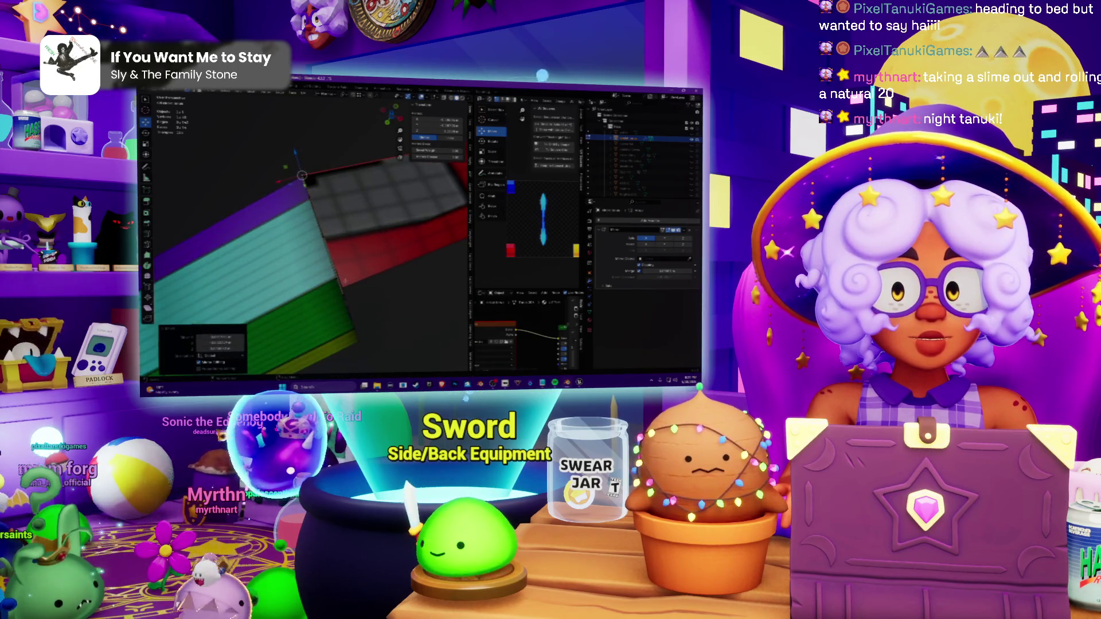
pyautogui.keyDown('shift'); pyautogui.moveTo(302, 176); pyautogui.dragTo(343, 288, button='right'); pyautogui.keyUp('shift')
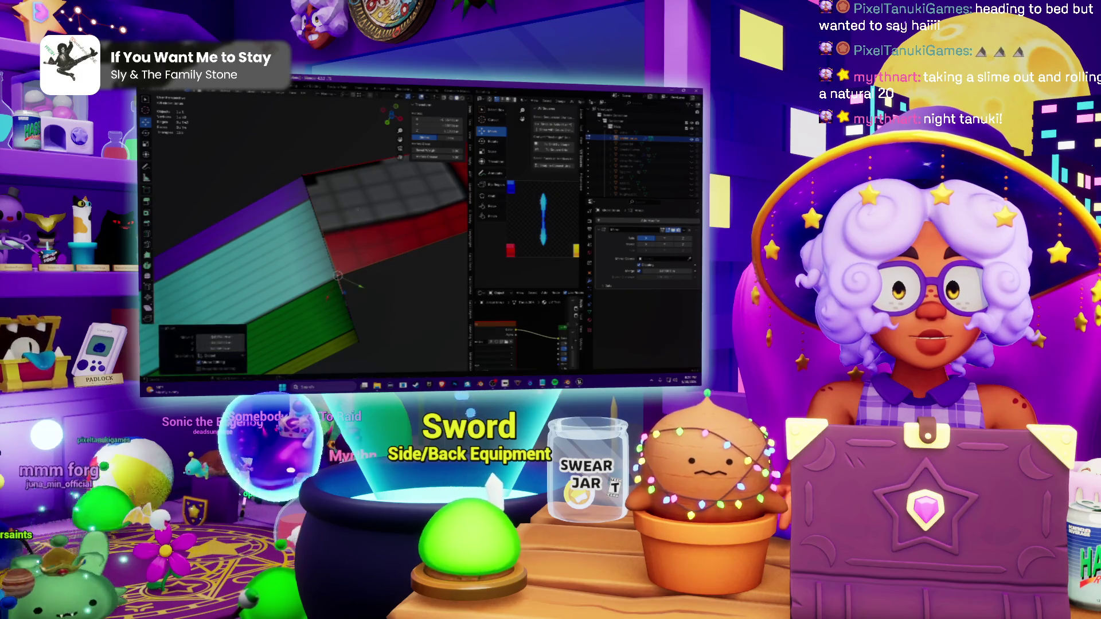
pyautogui.scroll(-5, 310, 249)
pyautogui.moveTo(309, 250)
pyautogui.mouseDown(button='middle')
pyautogui.moveTo(345, 259)
pyautogui.moveTo(327, 250)
pyautogui.moveTo(362, 241)
pyautogui.moveTo(323, 243)
pyautogui.moveTo(361, 248)
pyautogui.mouseUp(button='middle')
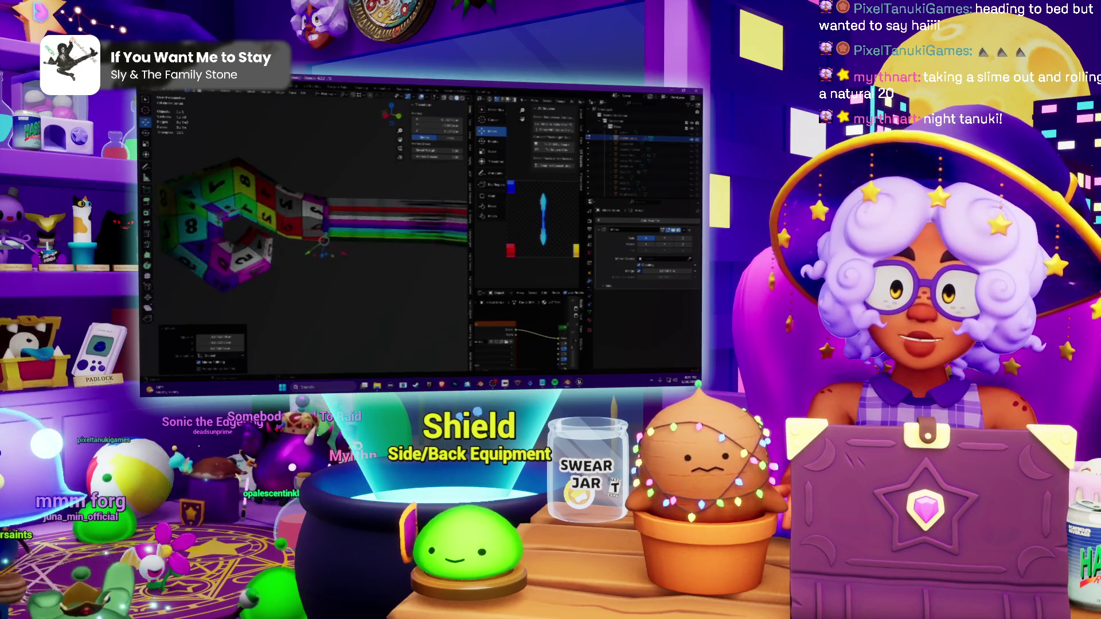
pyautogui.scroll(3, 311, 224)
pyautogui.scroll(3, 310, 224)
pyautogui.scroll(2, 310, 224)
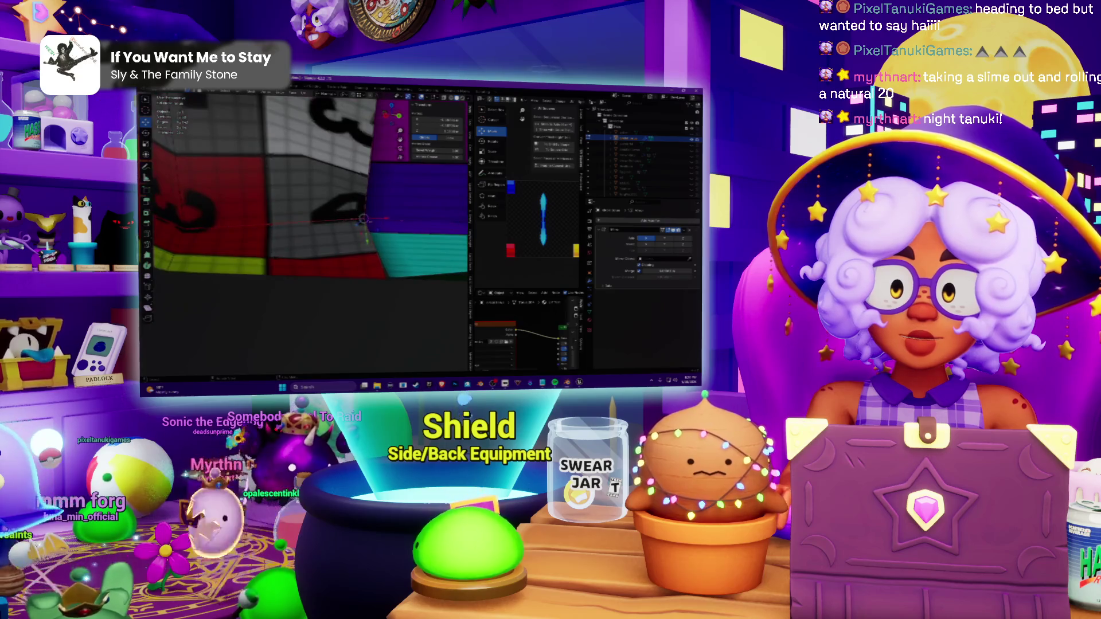
pyautogui.moveTo(401, 222)
pyautogui.mouseDown(button='middle')
pyautogui.moveTo(288, 235)
pyautogui.moveTo(138, 194)
pyautogui.mouseUp(button='middle')
pyautogui.scroll(-3, 288, 235)
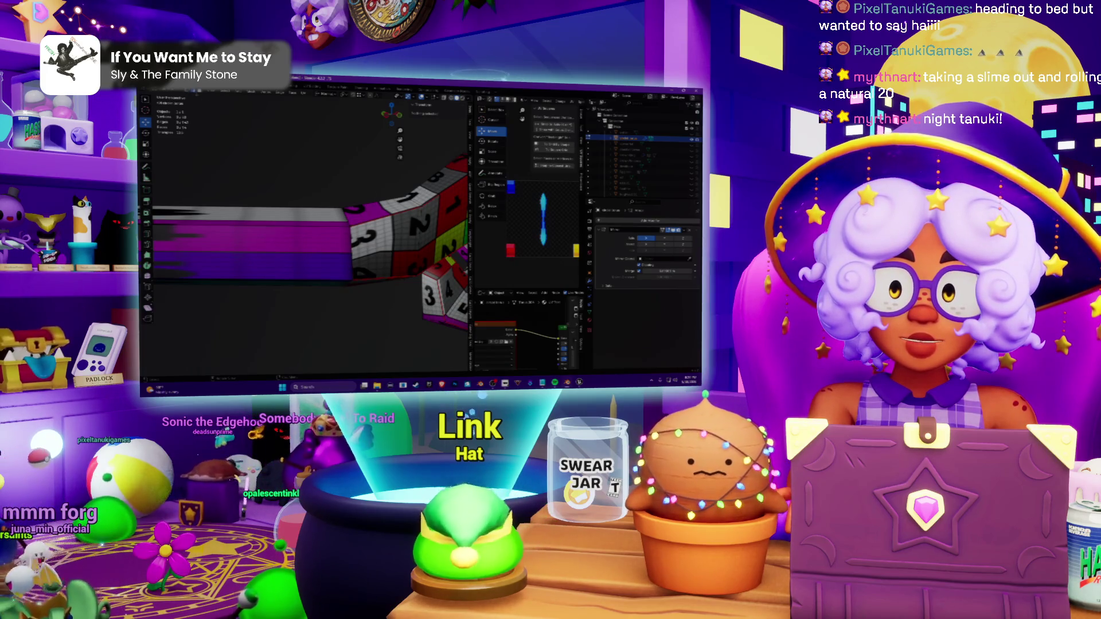
# Step: Select the mesh near the seam and apply a quick context-menu option to the magenta segment
pyautogui.moveTo(367, 194); pyautogui.dragTo(366, 211, button='middle')
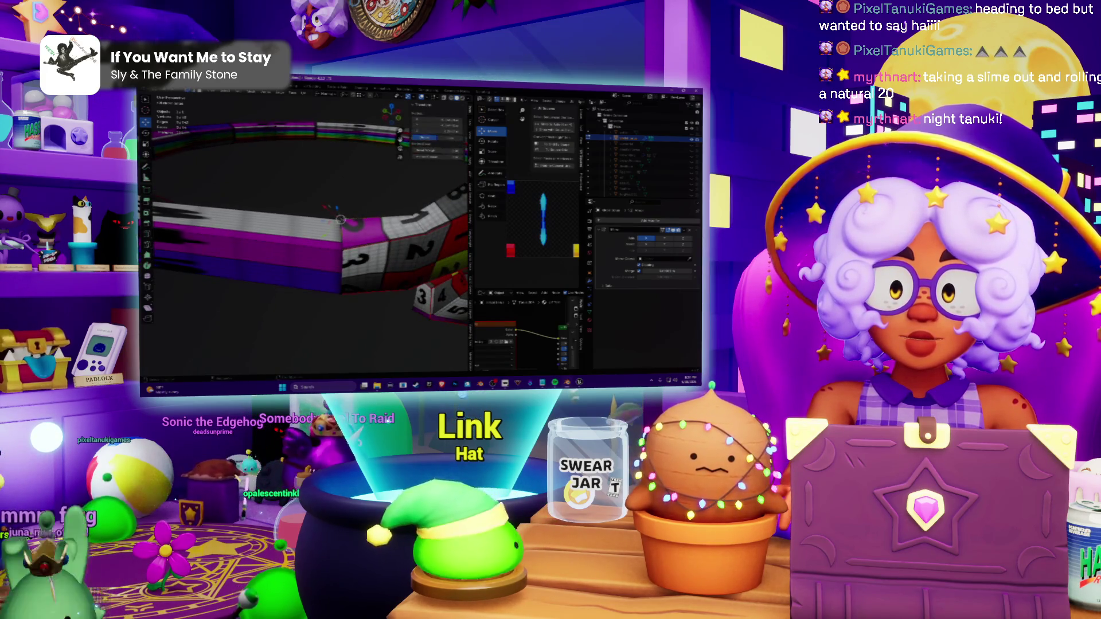
pyautogui.rightClick(341, 221)
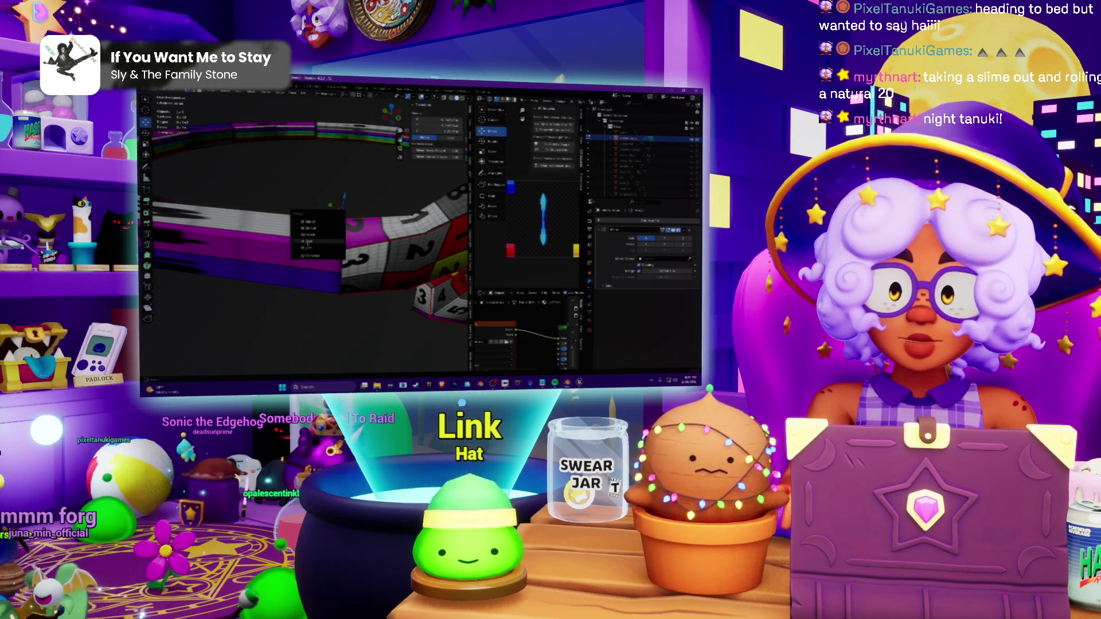
pyautogui.click(342, 250)
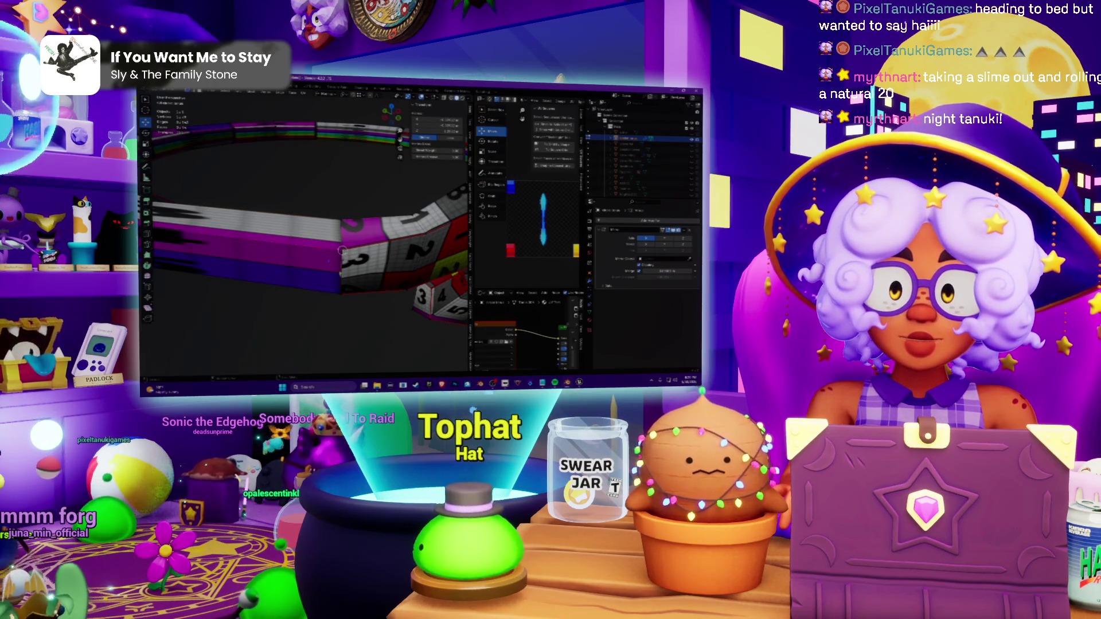
pyautogui.scroll(5, 341, 250)
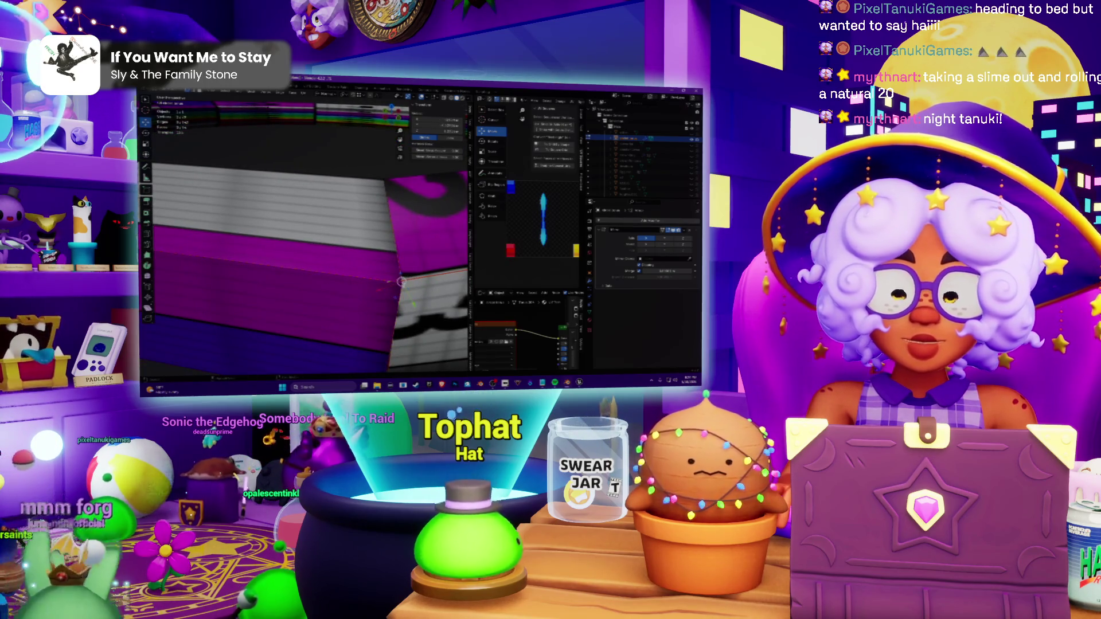
pyautogui.moveTo(401, 280)
pyautogui.mouseDown(button='middle')
pyautogui.moveTo(408, 268)
pyautogui.moveTo(409, 303)
pyautogui.mouseUp(button='middle')
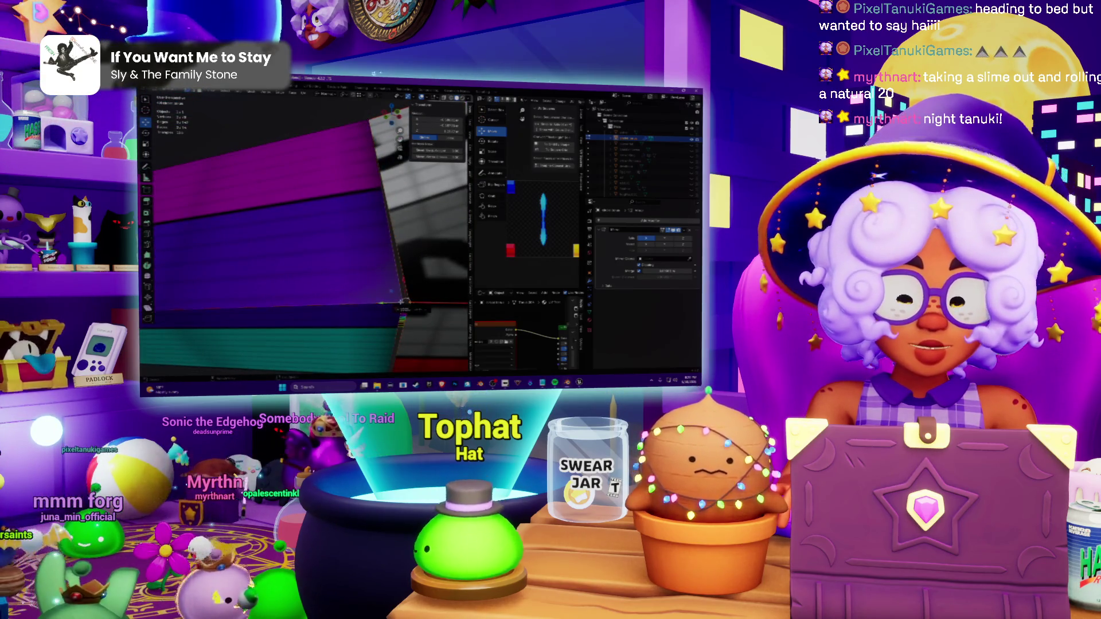
pyautogui.click(401, 303)
pyautogui.moveTo(403, 303); pyautogui.dragTo(413, 305, button='middle')
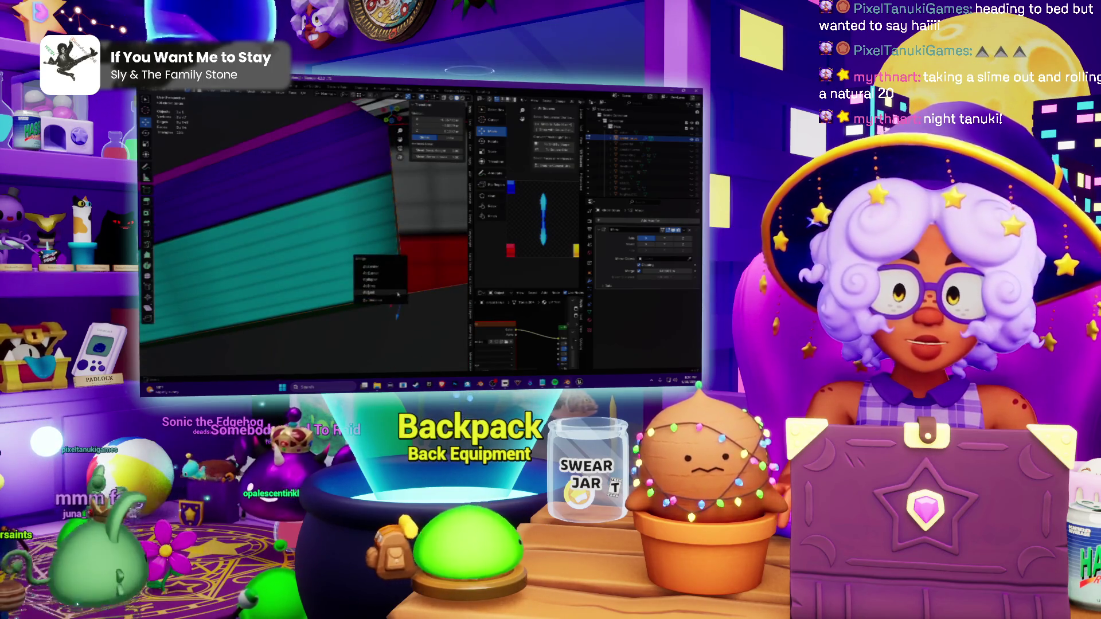
pyautogui.moveTo(404, 293)
pyautogui.mouseDown(button='middle')
pyautogui.moveTo(378, 259)
pyautogui.moveTo(373, 304)
pyautogui.moveTo(433, 306)
pyautogui.mouseUp(button='middle')
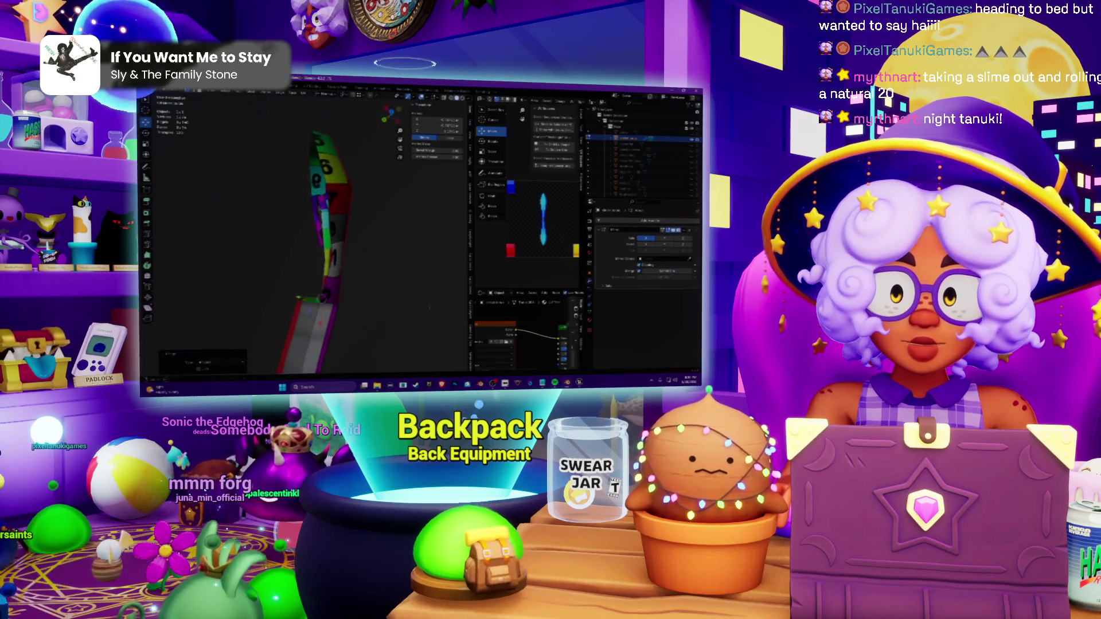
# Step: Move the numbered mesh along the Z axis and check its placement from several angles
pyautogui.moveTo(344, 269); pyautogui.dragTo(351, 263, button='middle')
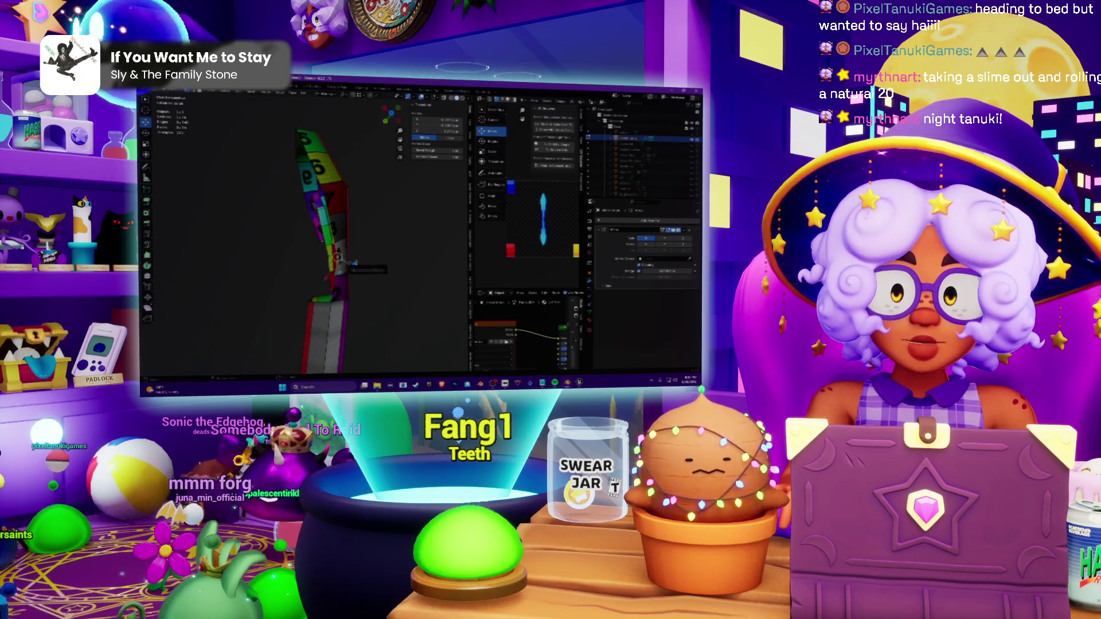
pyautogui.click(318, 274)
pyautogui.moveTo(317, 274)
pyautogui.mouseDown(button='middle')
pyautogui.moveTo(297, 172)
pyautogui.moveTo(352, 163)
pyautogui.mouseUp(button='middle')
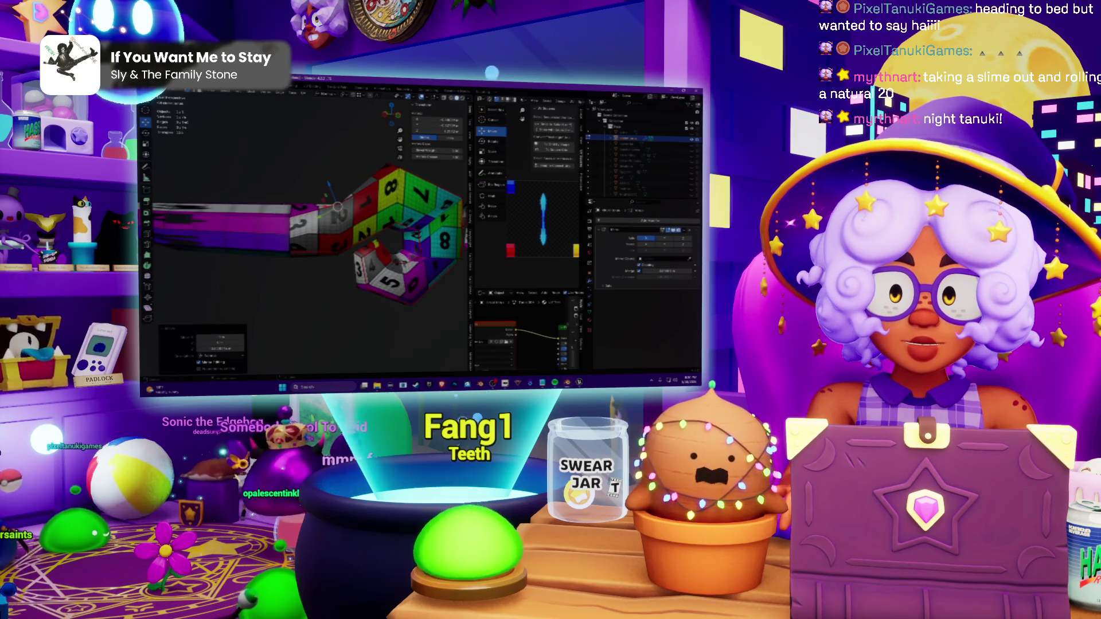
pyautogui.moveTo(352, 163)
pyautogui.mouseDown(button='middle')
pyautogui.moveTo(427, 194)
pyautogui.moveTo(366, 317)
pyautogui.mouseUp(button='middle')
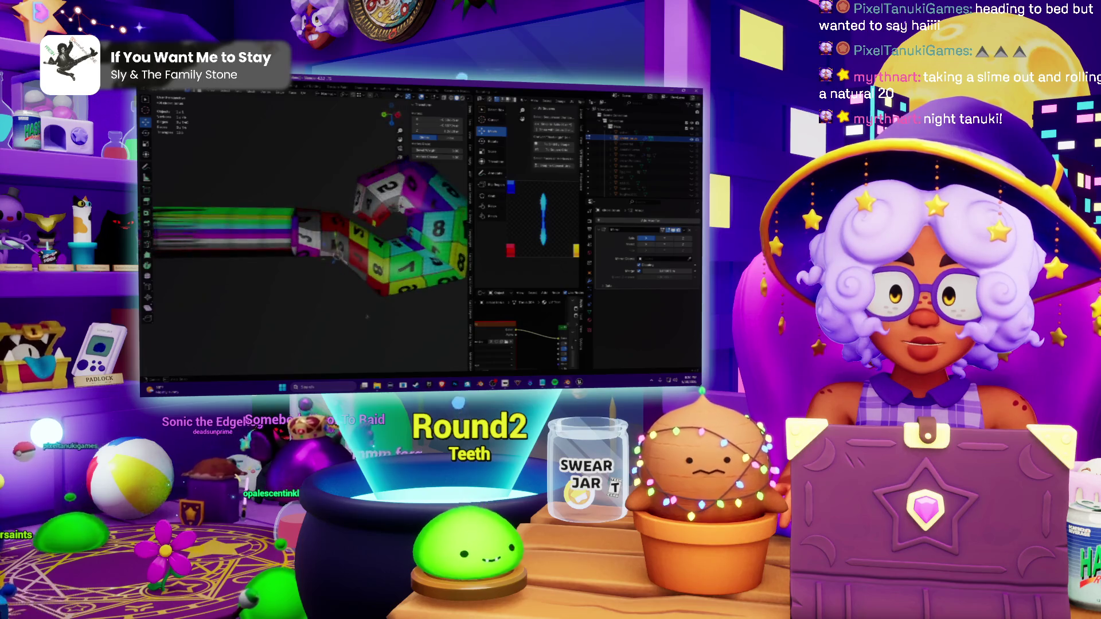
pyautogui.moveTo(368, 315); pyautogui.dragTo(379, 327, button='middle')
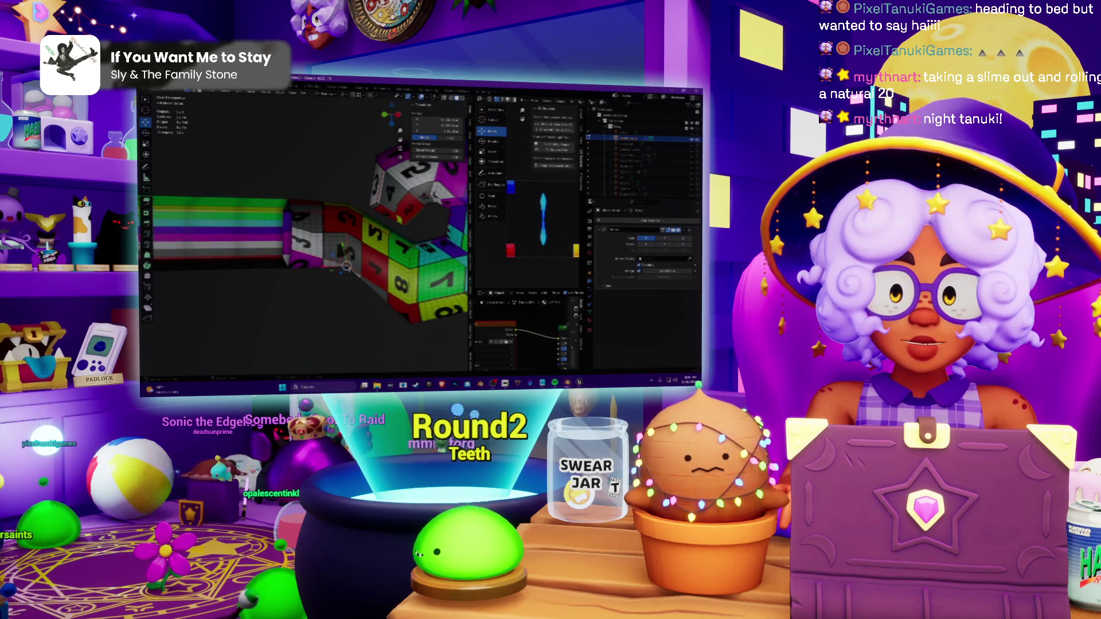
pyautogui.moveTo(341, 276)
pyautogui.mouseDown(button='middle')
pyautogui.moveTo(298, 190)
pyautogui.moveTo(264, 198)
pyautogui.moveTo(323, 194)
pyautogui.moveTo(348, 228)
pyautogui.mouseUp(button='middle')
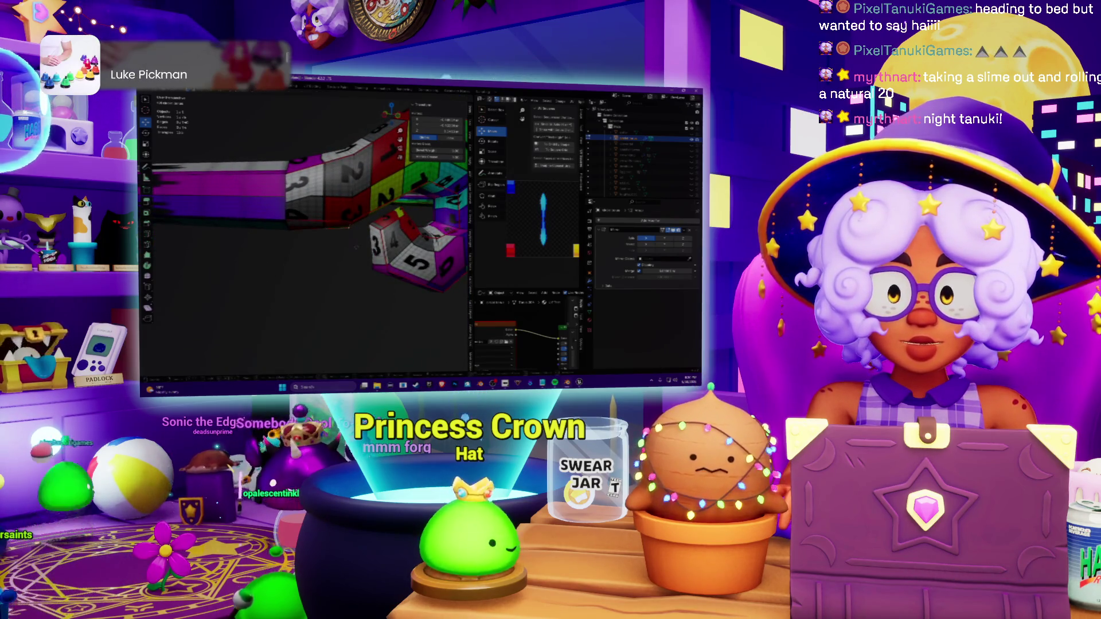
pyautogui.moveTo(355, 248)
pyautogui.mouseDown(button='middle')
pyautogui.moveTo(340, 225)
pyautogui.moveTo(331, 230)
pyautogui.mouseUp(button='middle')
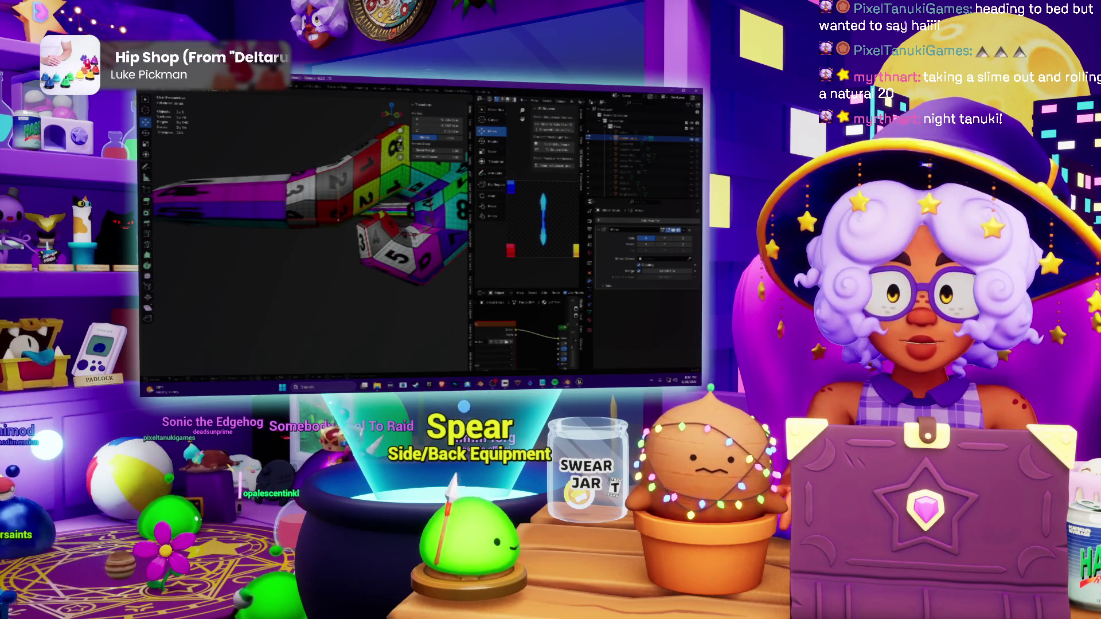
pyautogui.moveTo(331, 231)
pyautogui.mouseDown(button='middle')
pyautogui.moveTo(293, 252)
pyautogui.moveTo(288, 228)
pyautogui.moveTo(322, 217)
pyautogui.moveTo(327, 238)
pyautogui.mouseUp(button='middle')
pyautogui.scroll(2, 302, 206)
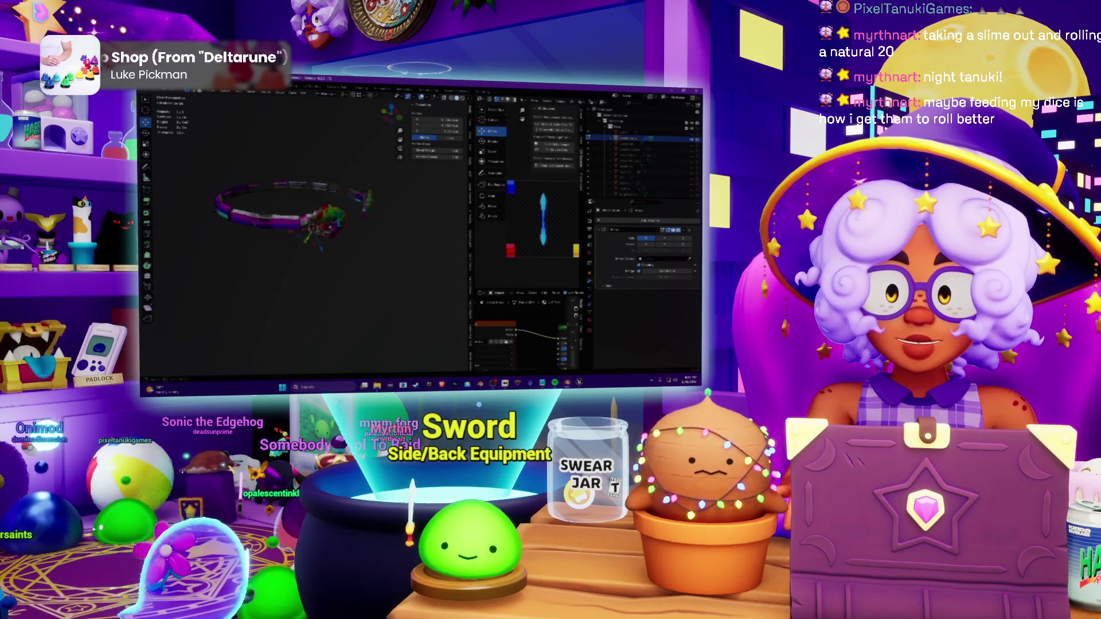
pyautogui.scroll(3, 301, 206)
pyautogui.scroll(3, 302, 207)
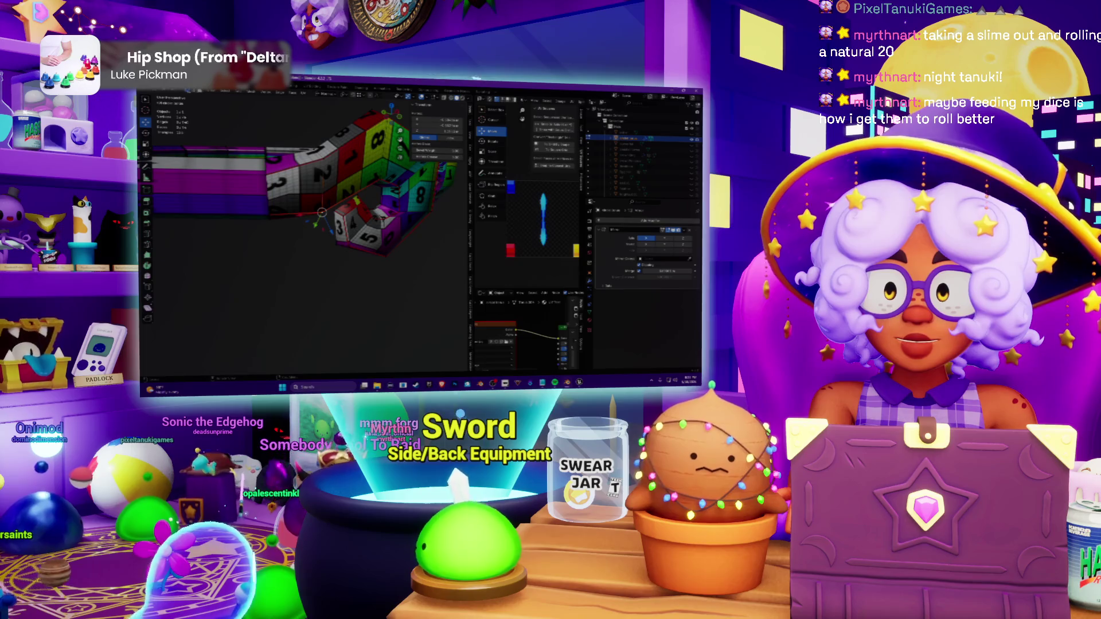
# Step: Apply a context-menu face operation to the numbered faces and inspect the ring edge-on
pyautogui.rightClick(263, 189)
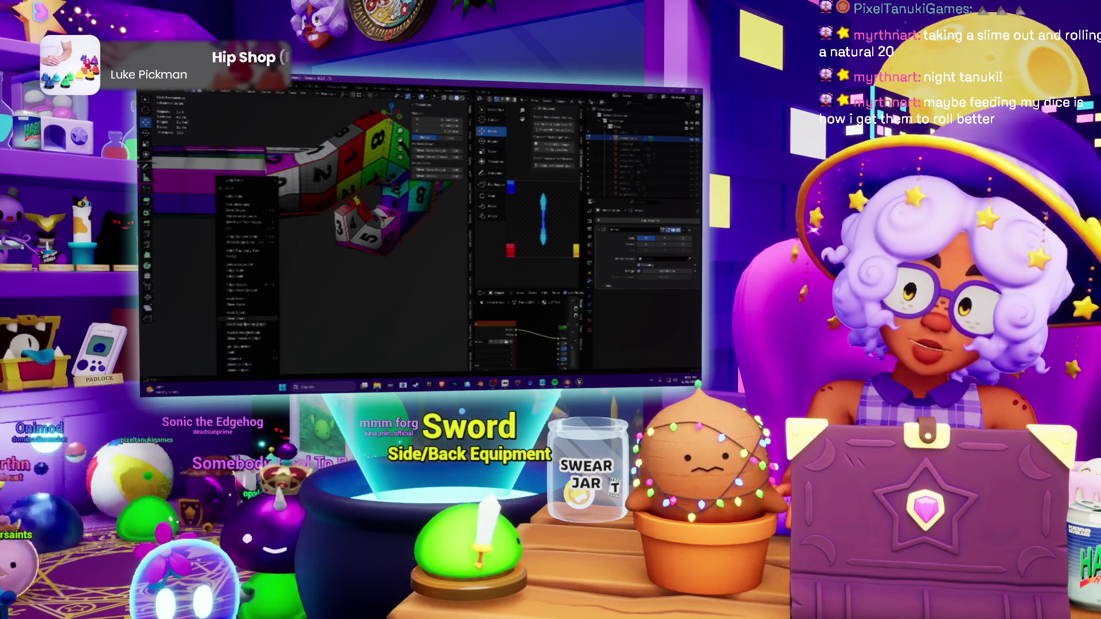
pyautogui.click(245, 299)
pyautogui.scroll(-2, 292, 232)
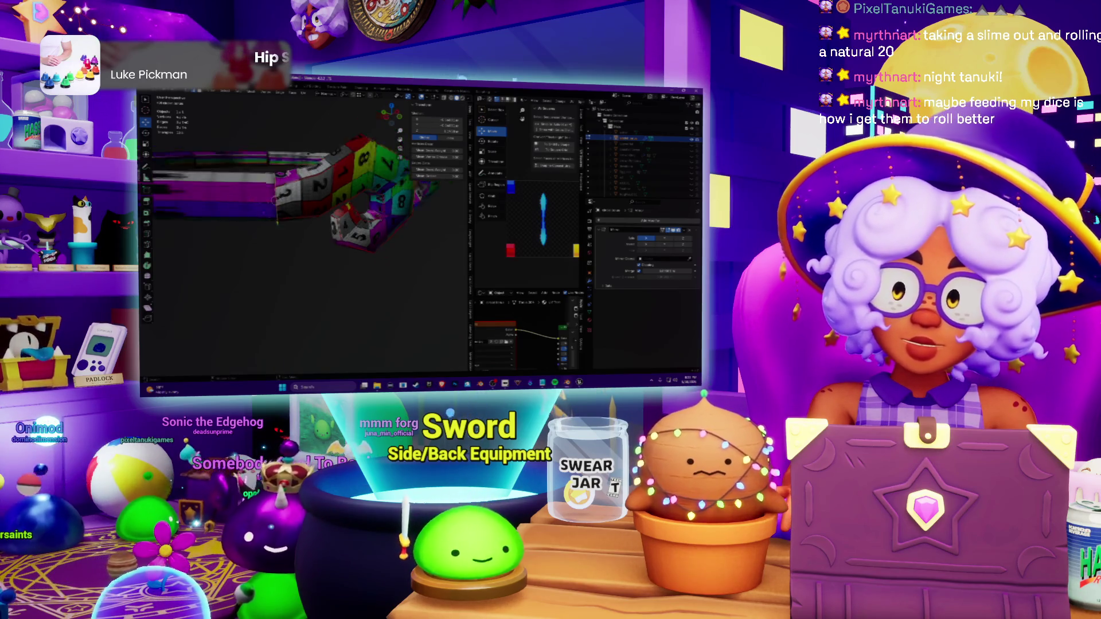
pyautogui.scroll(-3, 292, 232)
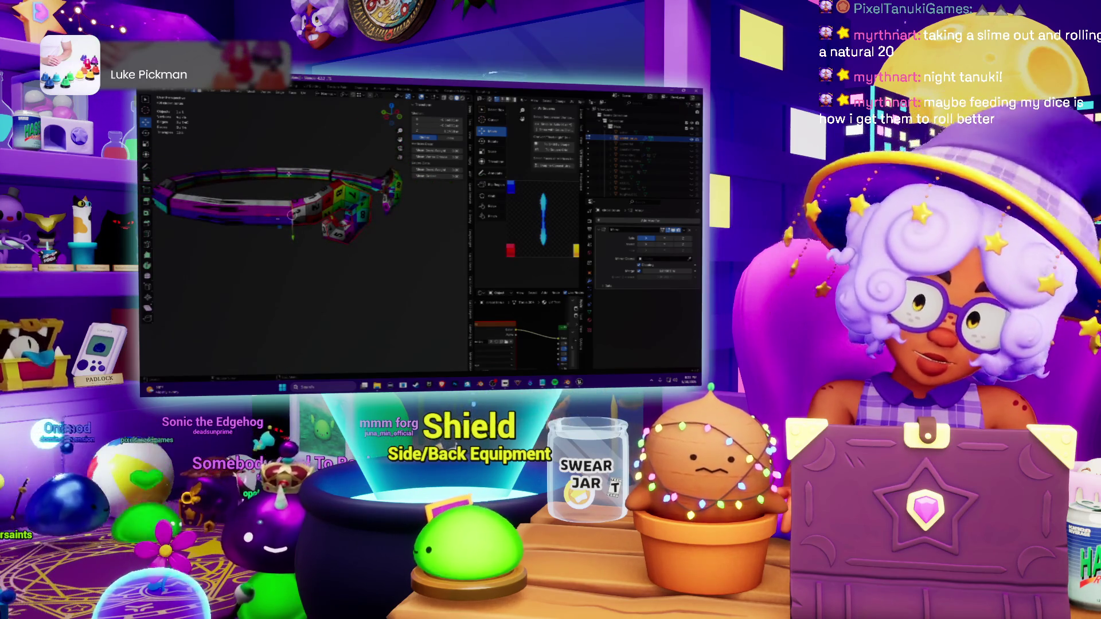
pyautogui.moveTo(293, 207); pyautogui.dragTo(328, 215, button='middle')
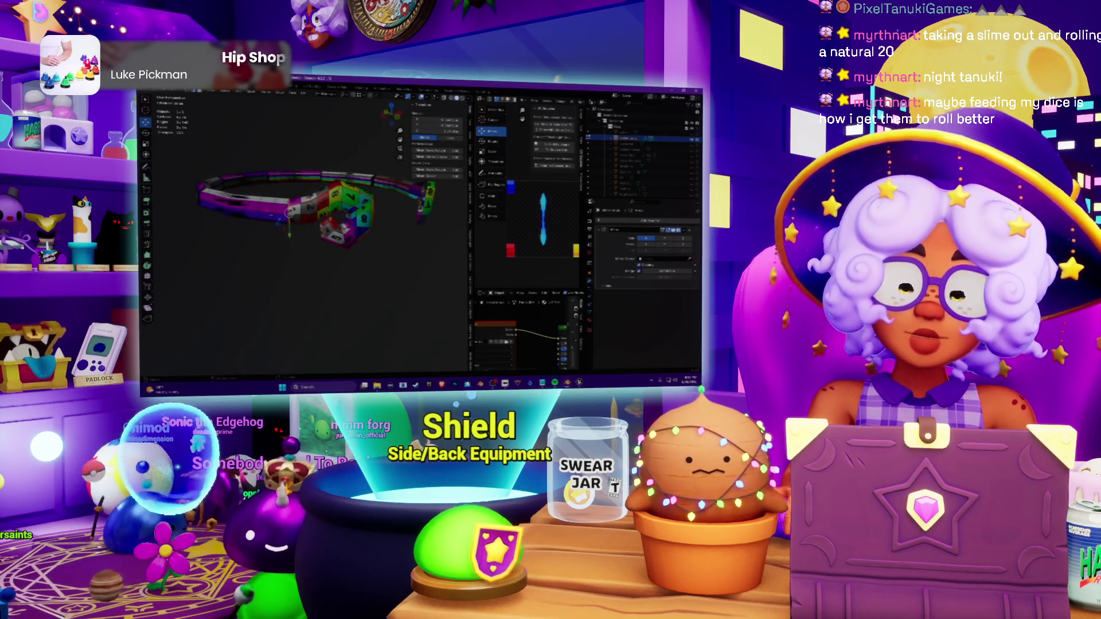
pyautogui.moveTo(309, 211); pyautogui.dragTo(370, 230, button='middle')
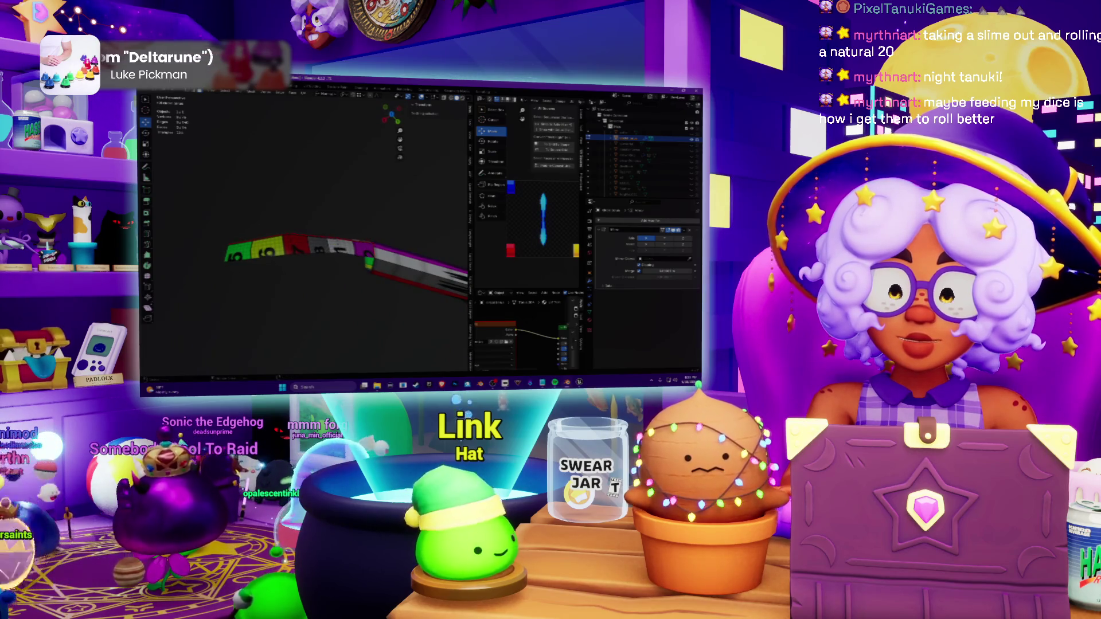
pyautogui.moveTo(344, 215); pyautogui.dragTo(361, 220, button='middle')
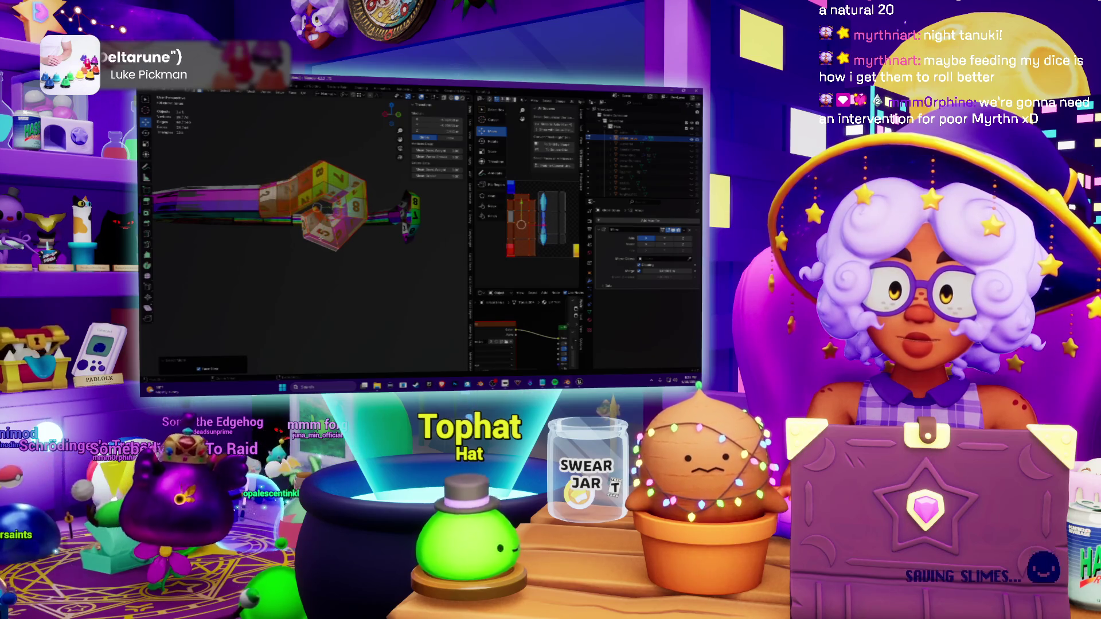
pyautogui.moveTo(316, 208)
pyautogui.mouseDown(button='middle')
pyautogui.moveTo(284, 233)
pyautogui.moveTo(297, 220)
pyautogui.moveTo(288, 224)
pyautogui.mouseUp(button='middle')
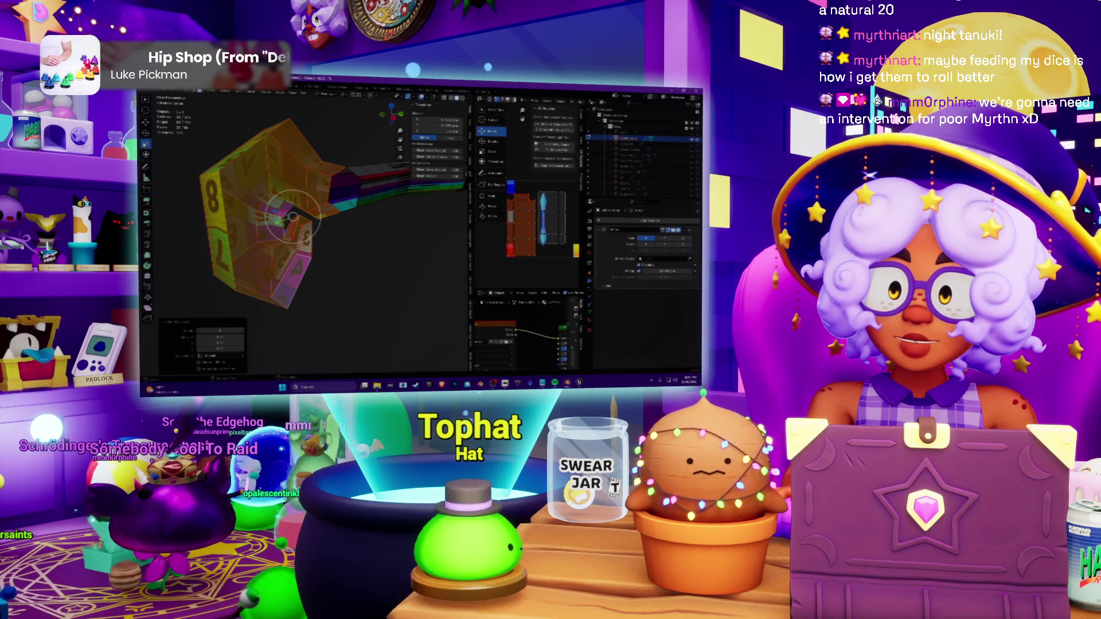
pyautogui.moveTo(285, 219)
pyautogui.mouseDown(button='middle')
pyautogui.moveTo(319, 225)
pyautogui.moveTo(308, 217)
pyautogui.mouseUp(button='middle')
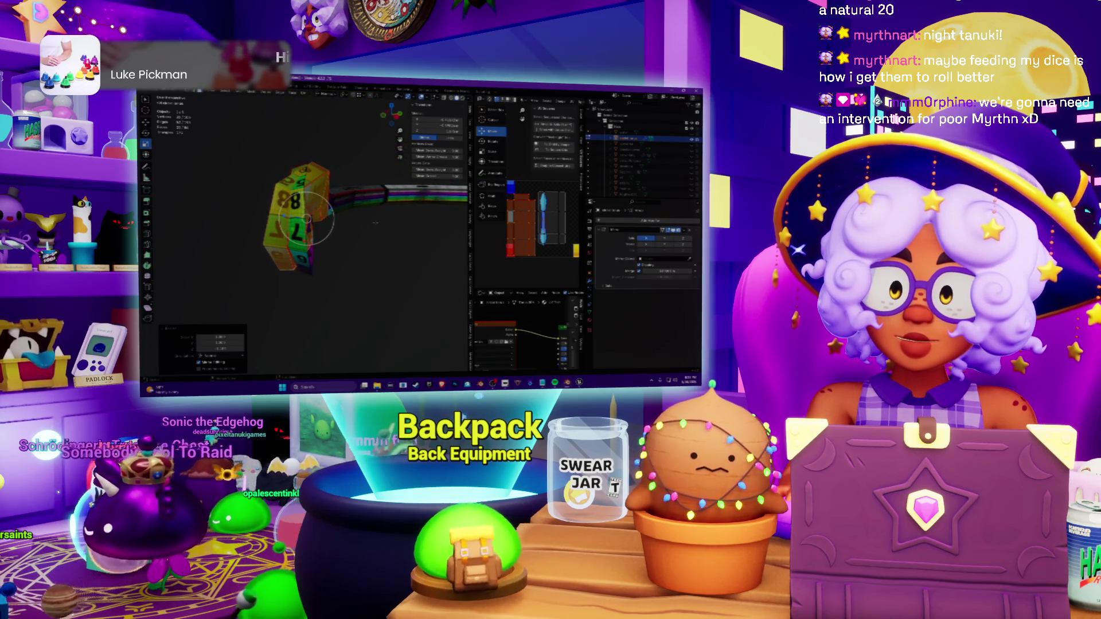
pyautogui.moveTo(309, 211); pyautogui.dragTo(303, 219)
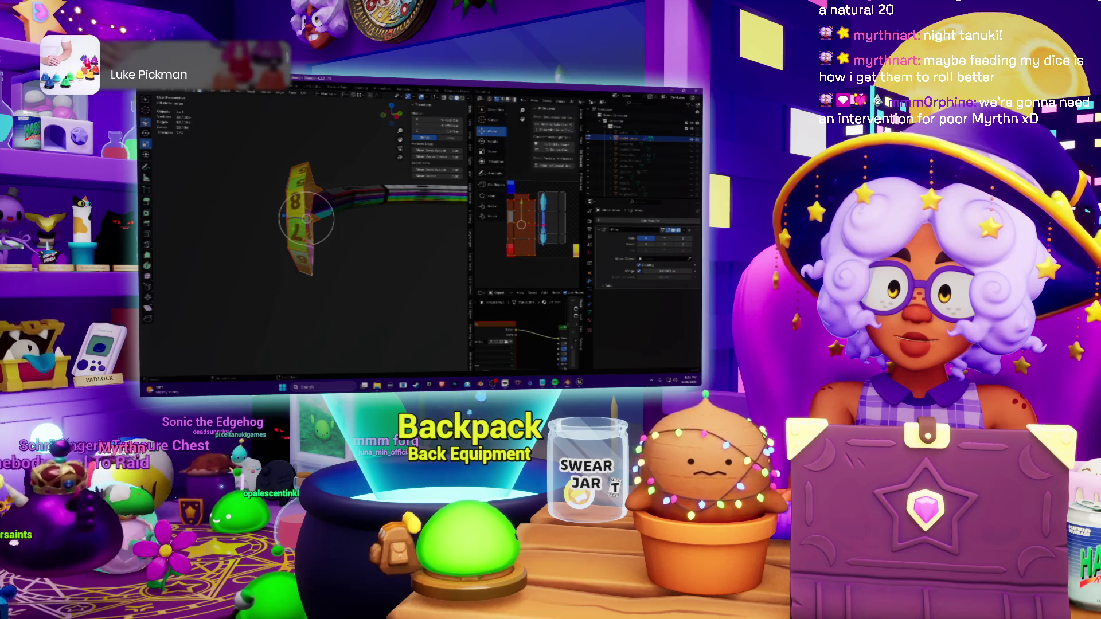
# Step: Duplicate the dice strip with Shift+D, place the copy beside the original and rotate it to face forward
pyautogui.hotkey('shift', 'd')
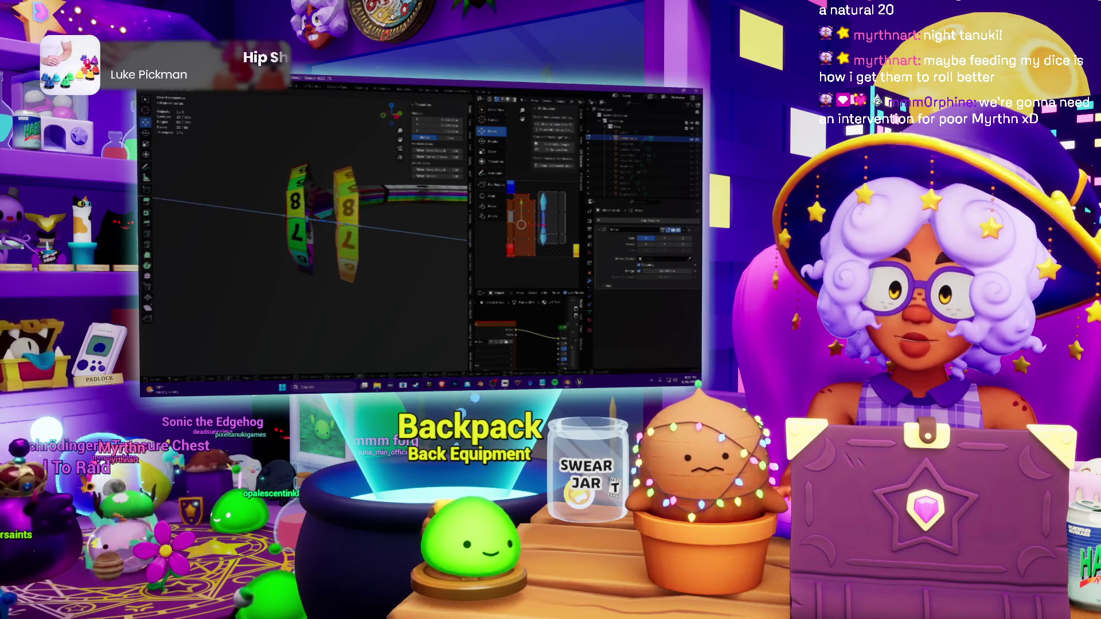
pyautogui.press('Return')
pyautogui.moveTo(309, 220)
pyautogui.mouseDown(button='middle')
pyautogui.moveTo(292, 232)
pyautogui.moveTo(336, 216)
pyautogui.mouseUp(button='middle')
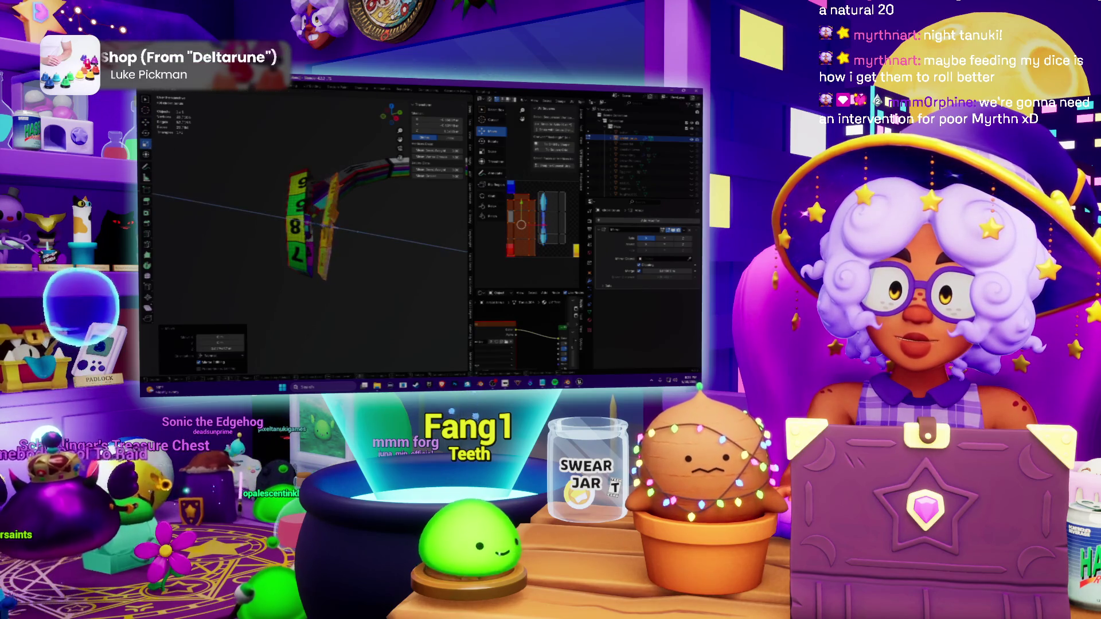
pyautogui.click(332, 228)
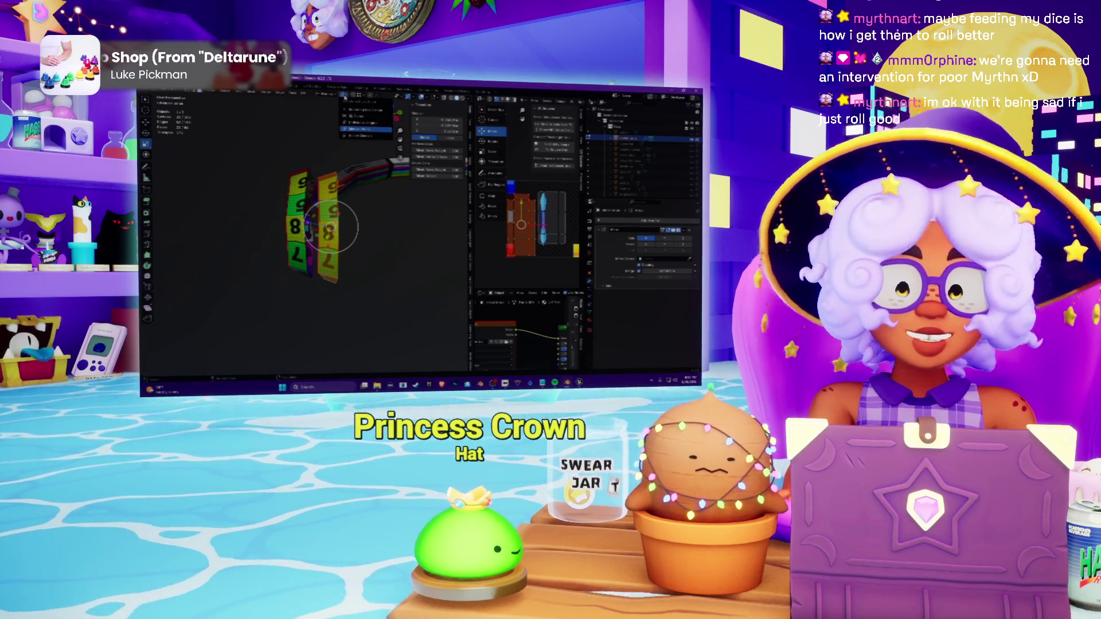
pyautogui.scroll(2, 336, 225)
pyautogui.moveTo(344, 226)
pyautogui.mouseDown(button='middle')
pyautogui.moveTo(301, 222)
pyautogui.moveTo(337, 225)
pyautogui.mouseUp(button='middle')
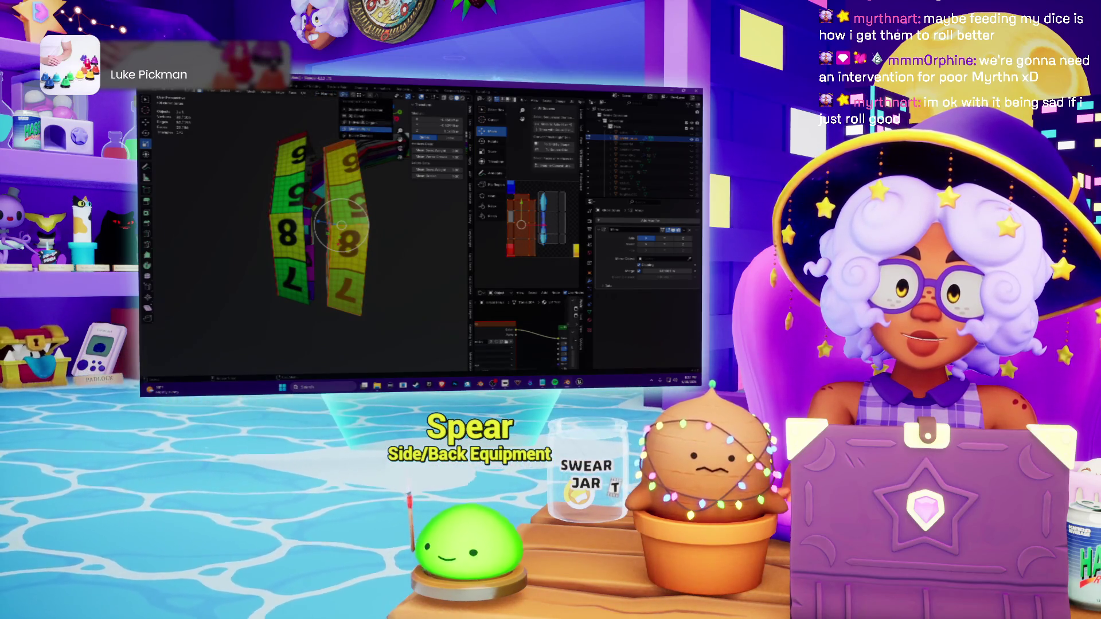
pyautogui.moveTo(342, 225)
pyautogui.mouseDown(button='middle')
pyautogui.moveTo(327, 226)
pyautogui.moveTo(336, 207)
pyautogui.mouseUp(button='middle')
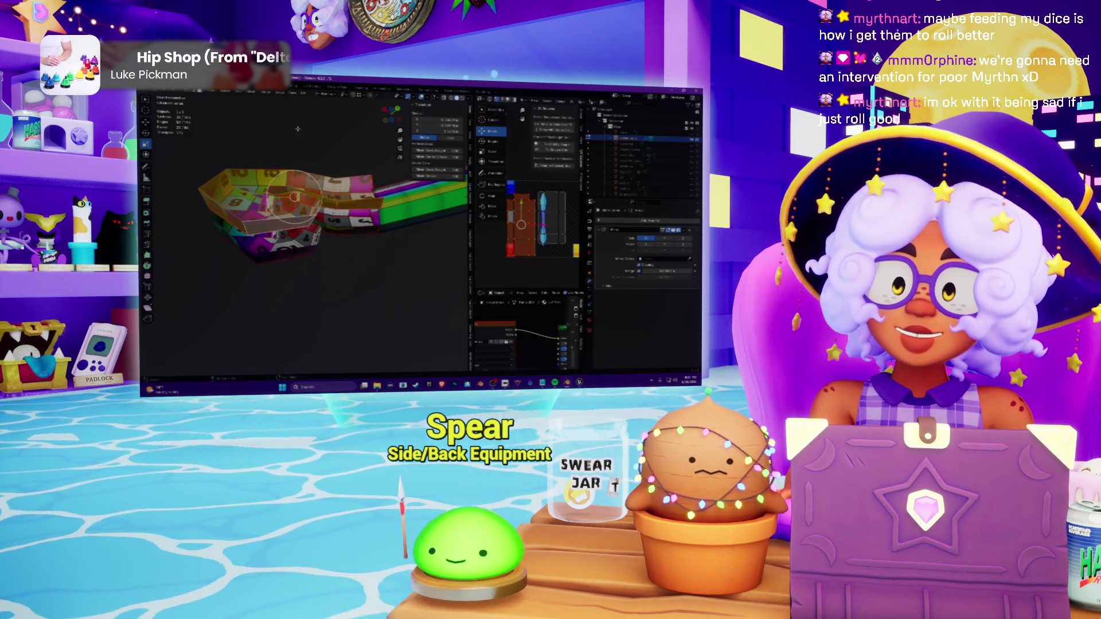
pyautogui.moveTo(302, 215); pyautogui.dragTo(318, 198, button='middle')
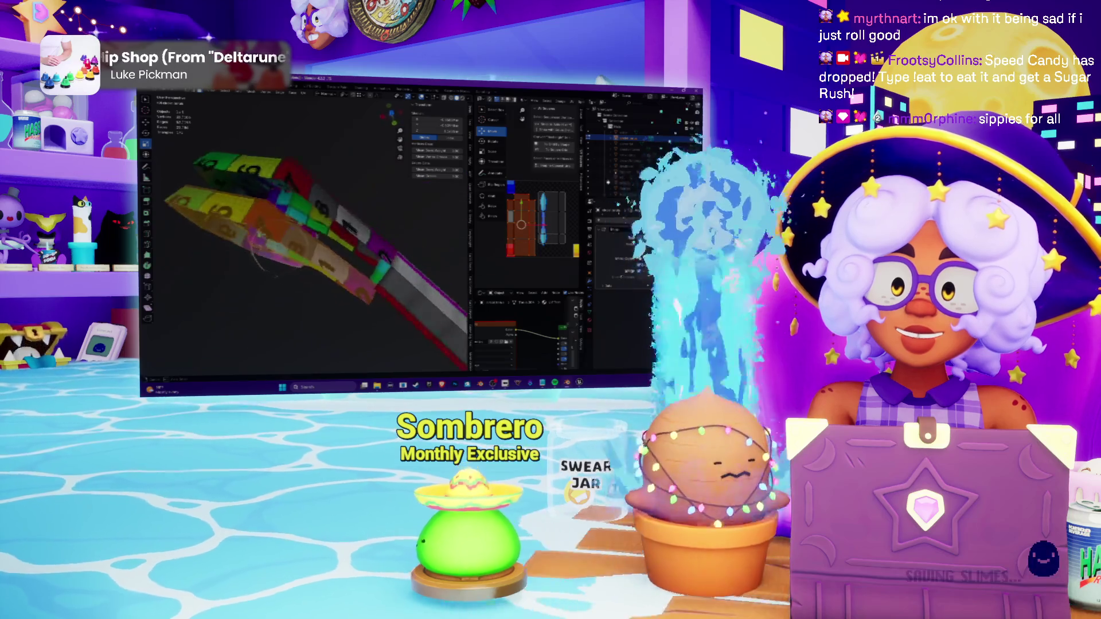
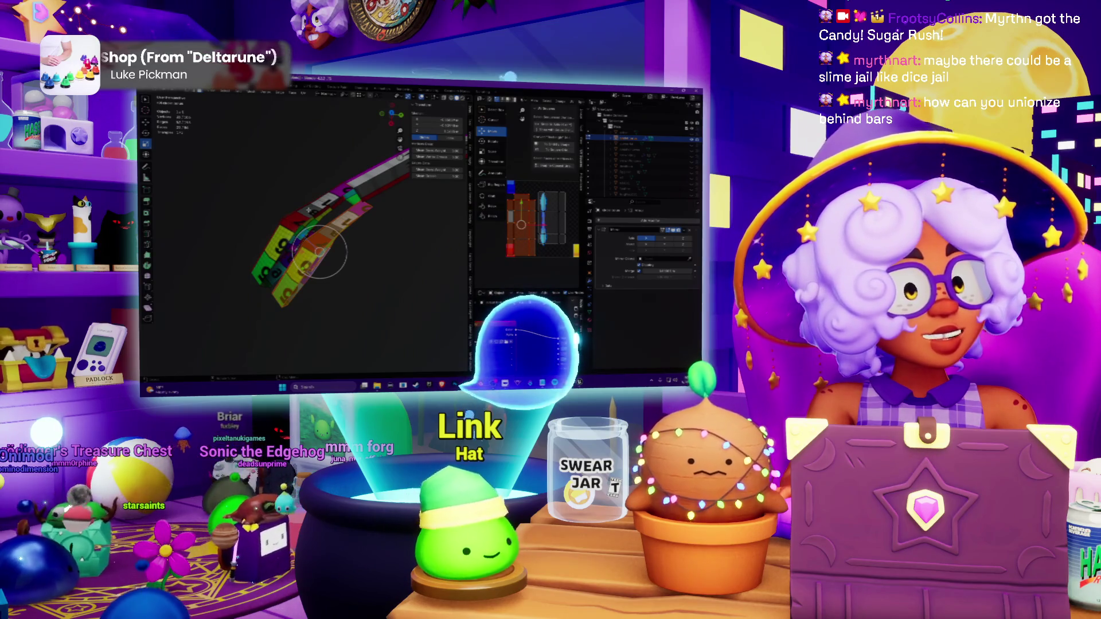
# Step: Inspect the hooked end from several angles and select geometry on it
pyautogui.moveTo(367, 236); pyautogui.dragTo(344, 223, button='middle')
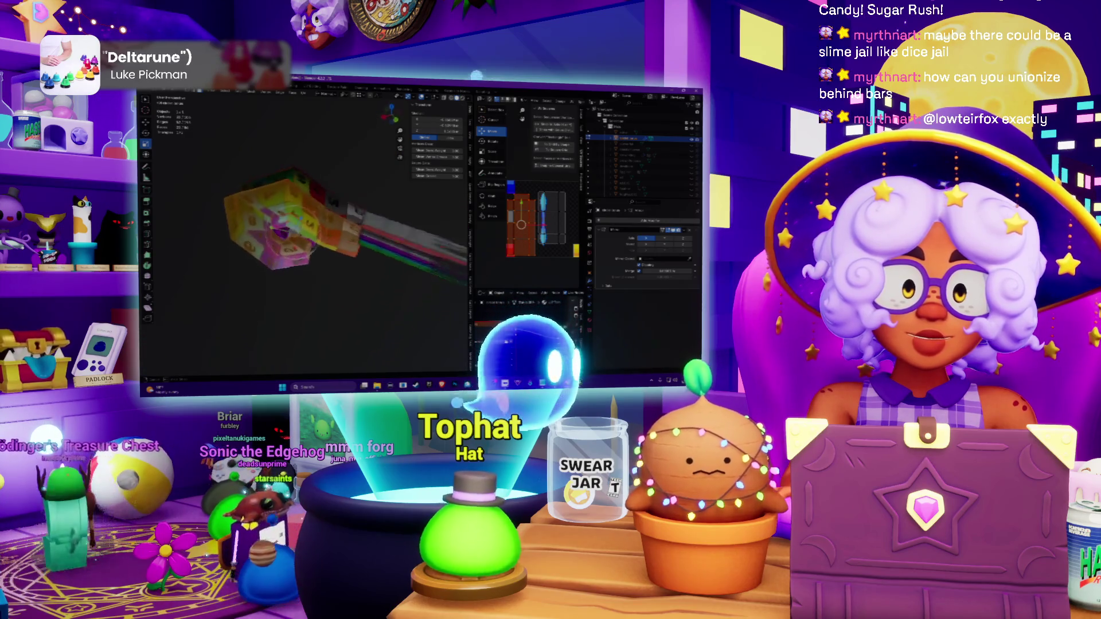
pyautogui.moveTo(302, 233)
pyautogui.mouseDown(button='middle')
pyautogui.moveTo(284, 220)
pyautogui.moveTo(315, 197)
pyautogui.moveTo(284, 211)
pyautogui.mouseUp(button='middle')
pyautogui.rightClick(284, 220)
pyautogui.click(258, 226)
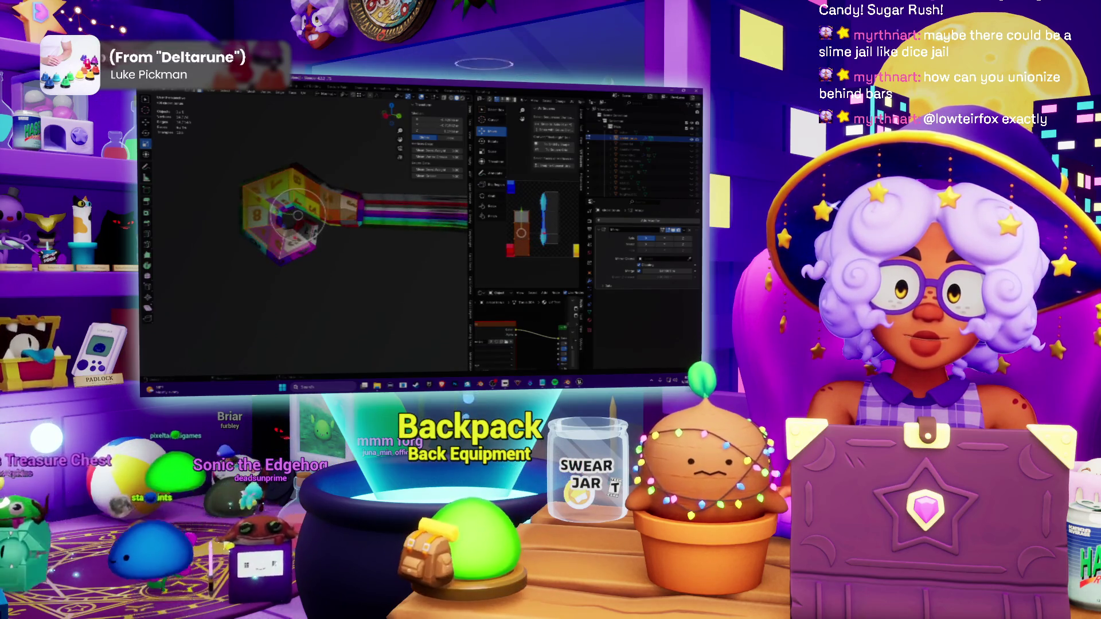
pyautogui.moveTo(310, 220); pyautogui.dragTo(332, 238, button='middle')
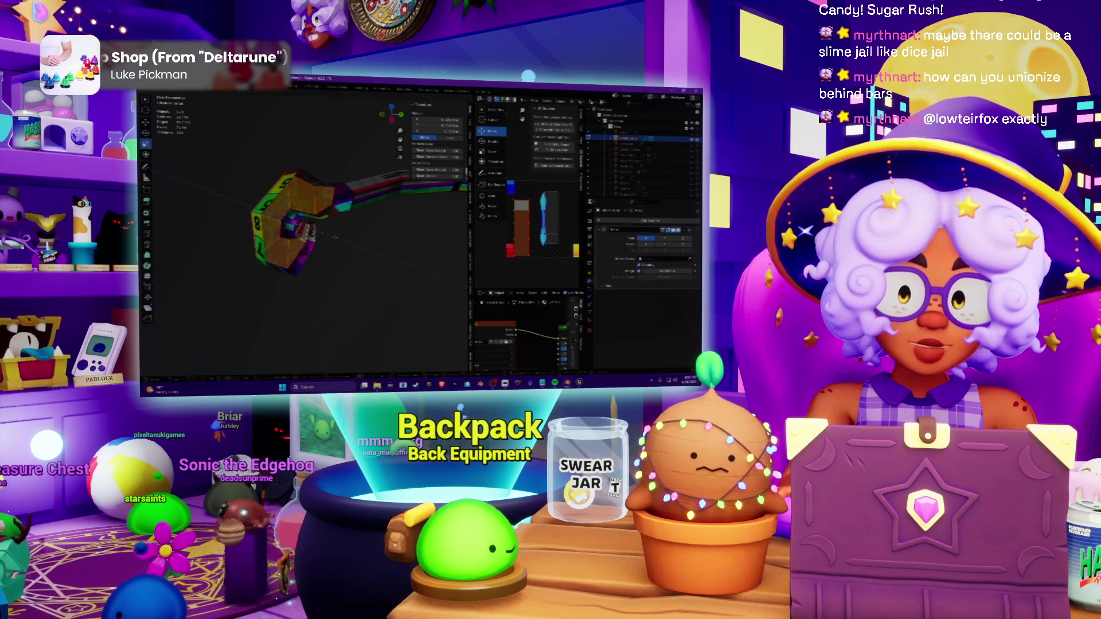
pyautogui.click(292, 222)
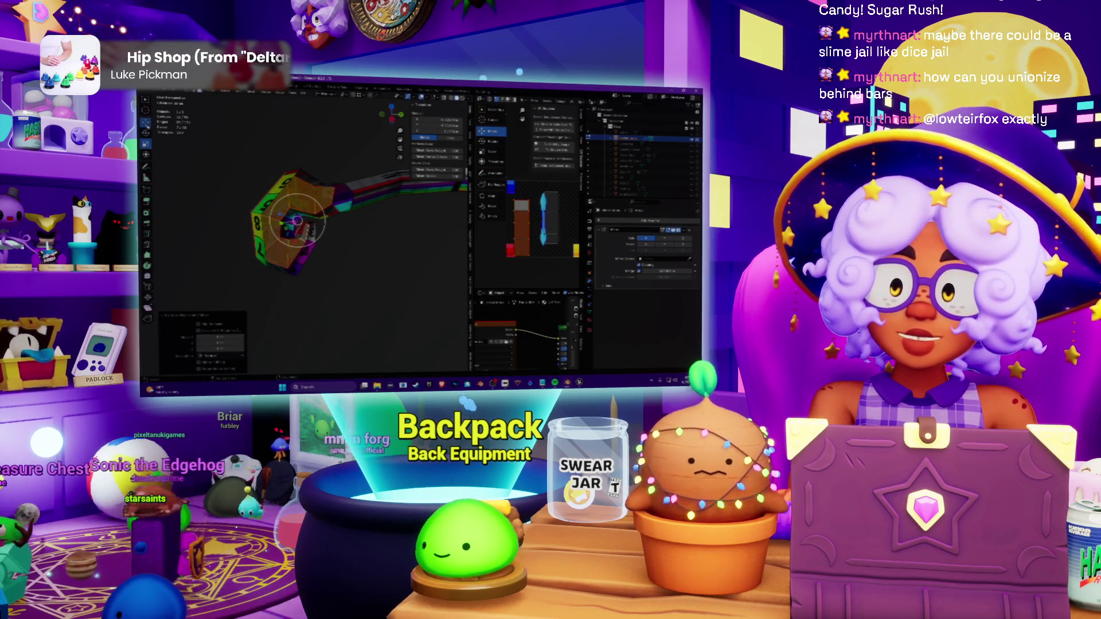
# Step: Study the hook from a close low angle and choose a command from the mesh editing menu
pyautogui.moveTo(301, 224); pyautogui.dragTo(310, 233, button='middle')
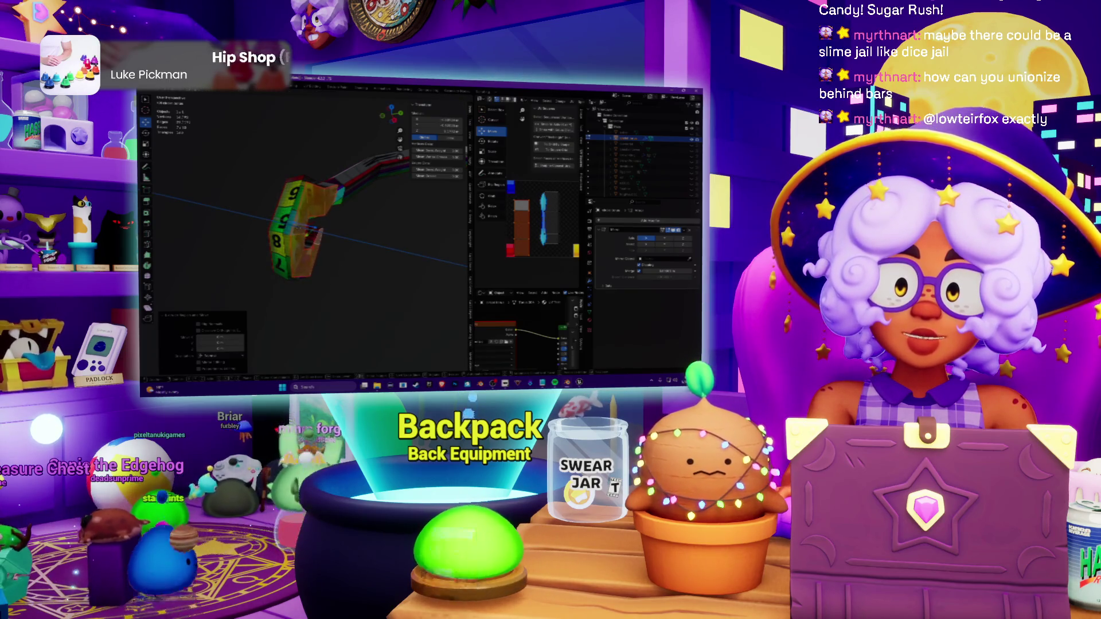
pyautogui.moveTo(301, 224); pyautogui.dragTo(319, 258, button='middle')
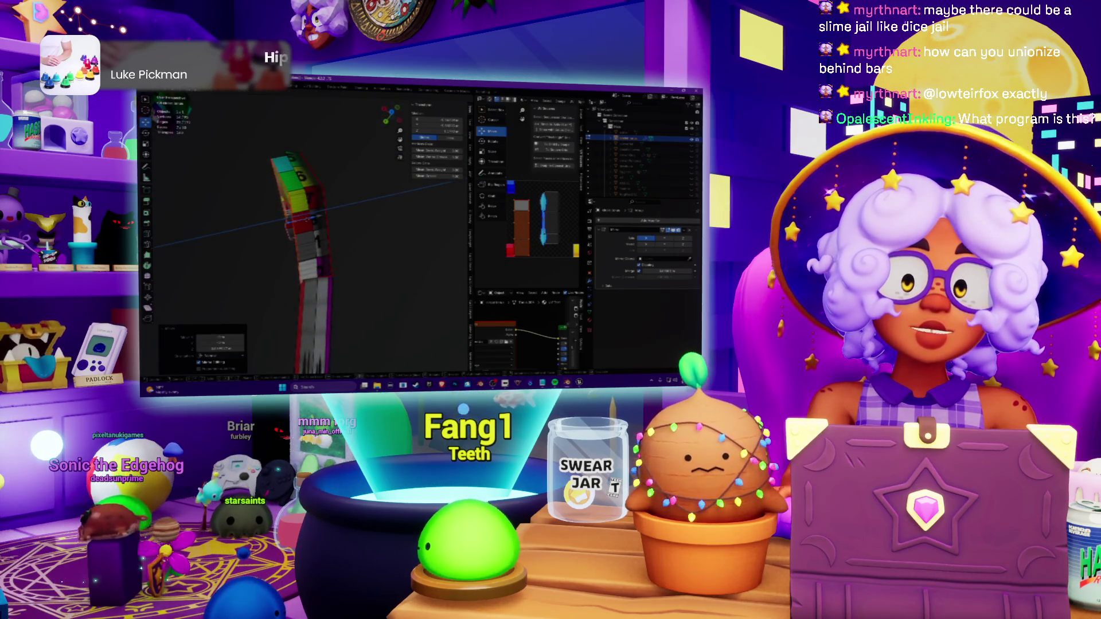
pyautogui.moveTo(302, 224)
pyautogui.mouseDown(button='middle')
pyautogui.moveTo(327, 249)
pyautogui.moveTo(310, 232)
pyautogui.moveTo(319, 241)
pyautogui.mouseUp(button='middle')
pyautogui.click(258, 96)
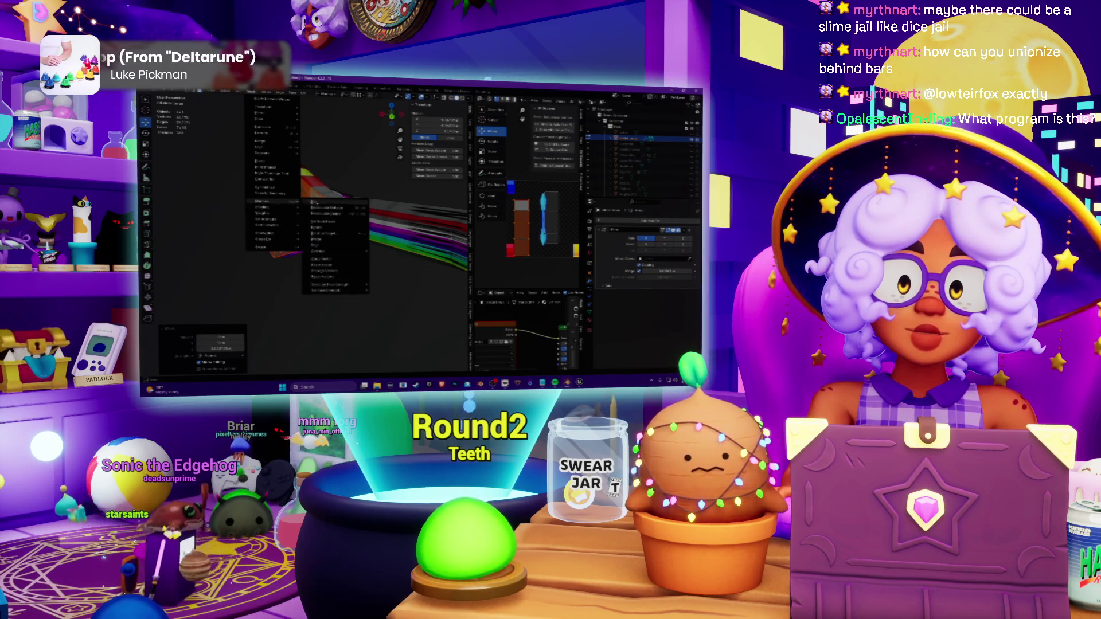
pyautogui.click(318, 203)
# Step: Orbit in close on the hook's inner side and select faces there
pyautogui.moveTo(319, 203)
pyautogui.mouseDown(button='middle')
pyautogui.moveTo(309, 216)
pyautogui.moveTo(344, 198)
pyautogui.moveTo(327, 207)
pyautogui.moveTo(366, 223)
pyautogui.mouseUp(button='middle')
pyautogui.scroll(4, 310, 215)
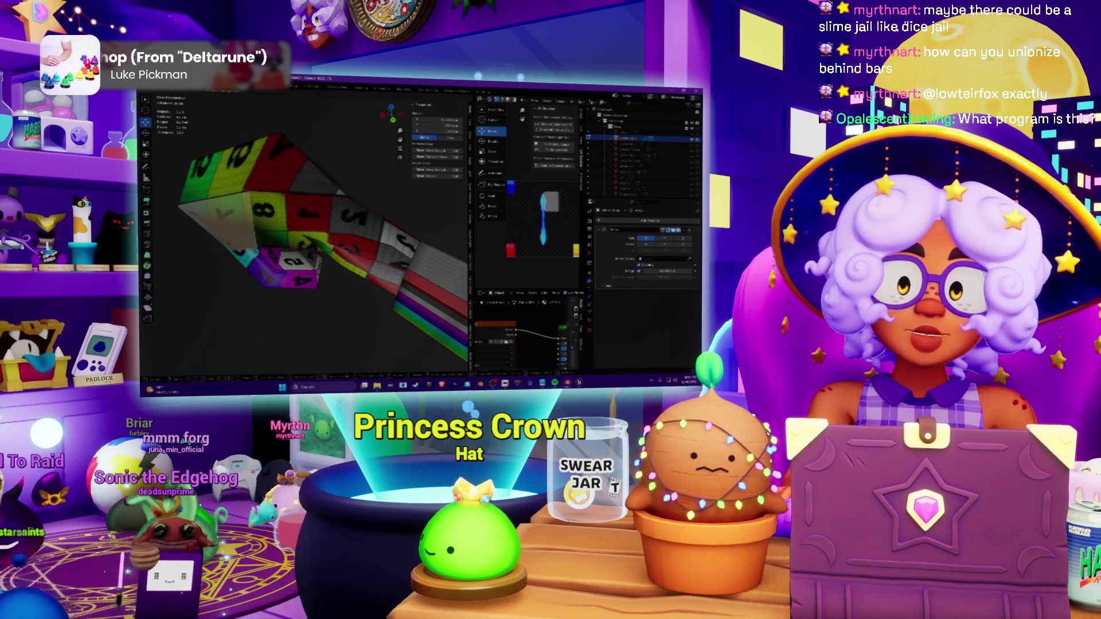
pyautogui.moveTo(293, 224); pyautogui.dragTo(344, 207, button='middle')
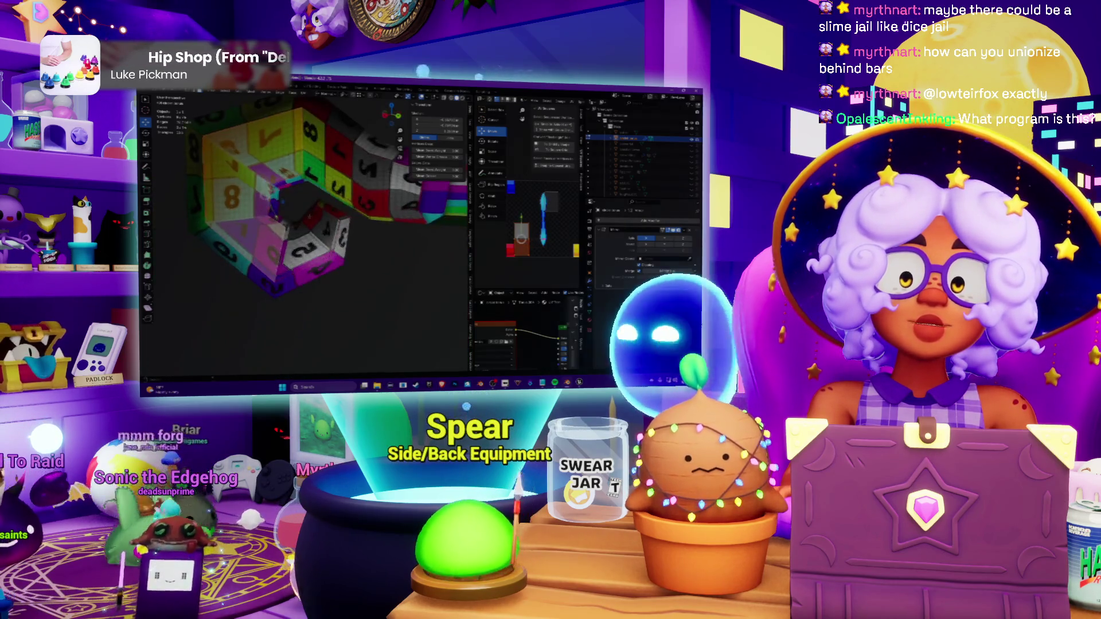
pyautogui.moveTo(276, 211)
pyautogui.mouseDown(button='middle')
pyautogui.moveTo(280, 226)
pyautogui.moveTo(382, 233)
pyautogui.moveTo(362, 228)
pyautogui.moveTo(313, 258)
pyautogui.moveTo(302, 241)
pyautogui.mouseUp(button='middle')
pyautogui.click(305, 217)
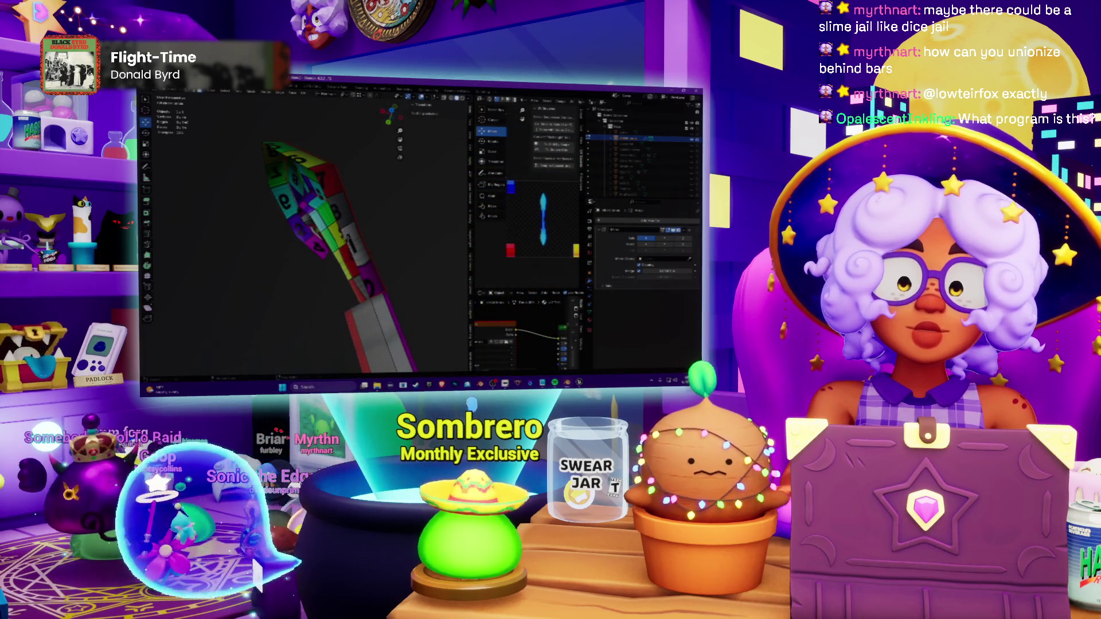
# Step: Select the hook's lower faces and apply an operation to them
pyautogui.moveTo(301, 241); pyautogui.dragTo(266, 215, button='middle')
pyautogui.press('a')
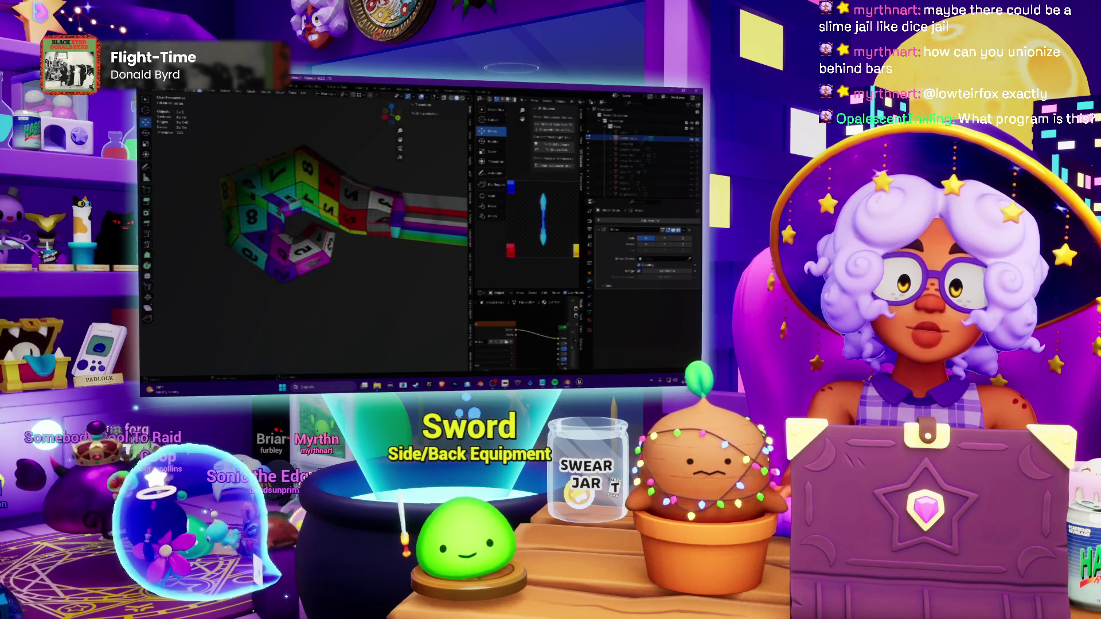
pyautogui.press('n')
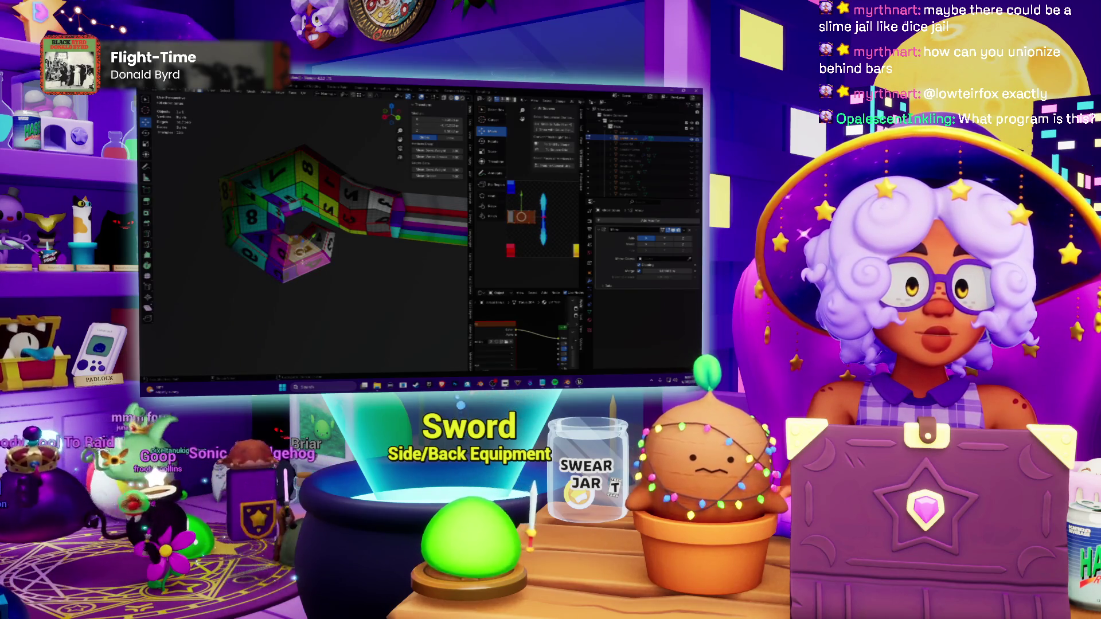
pyautogui.press('Return')
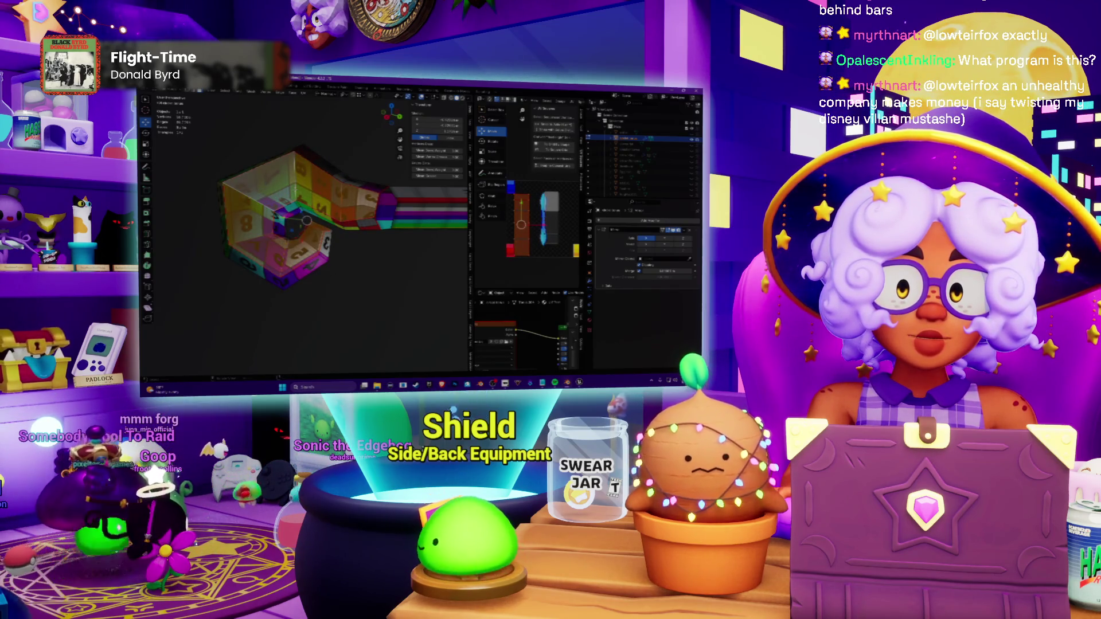
# Step: Check the result on the numbered faces from all sides, then clear the face selection
pyautogui.moveTo(301, 232); pyautogui.dragTo(327, 224, button='middle')
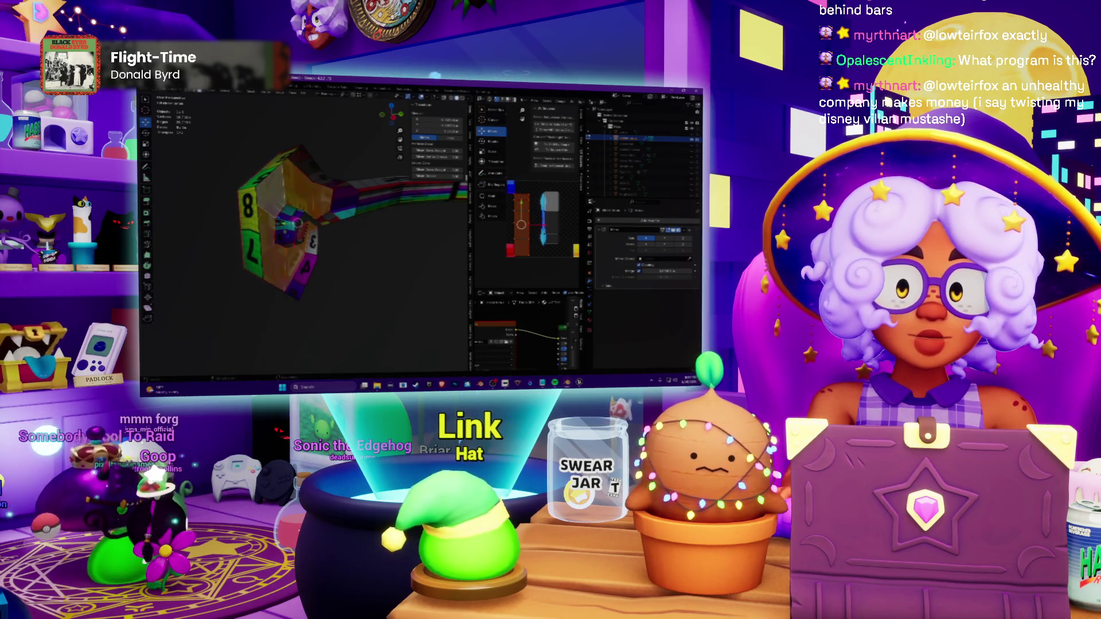
pyautogui.moveTo(298, 222); pyautogui.dragTo(296, 207, button='middle')
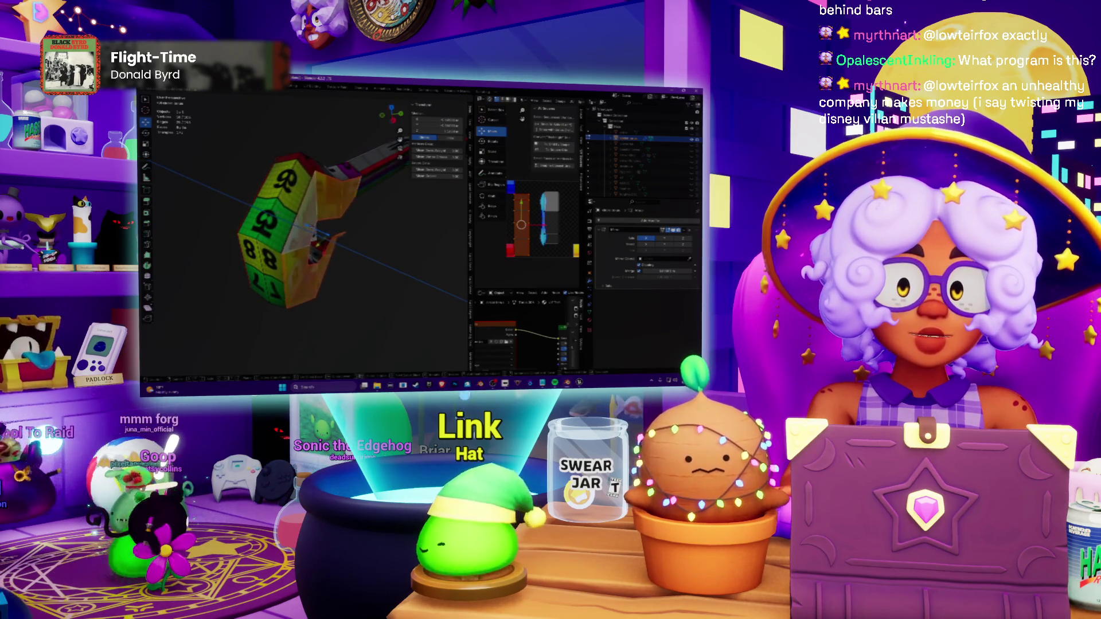
pyautogui.moveTo(297, 222); pyautogui.dragTo(303, 126, button='middle')
pyautogui.moveTo(295, 137); pyautogui.dragTo(257, 181, button='middle')
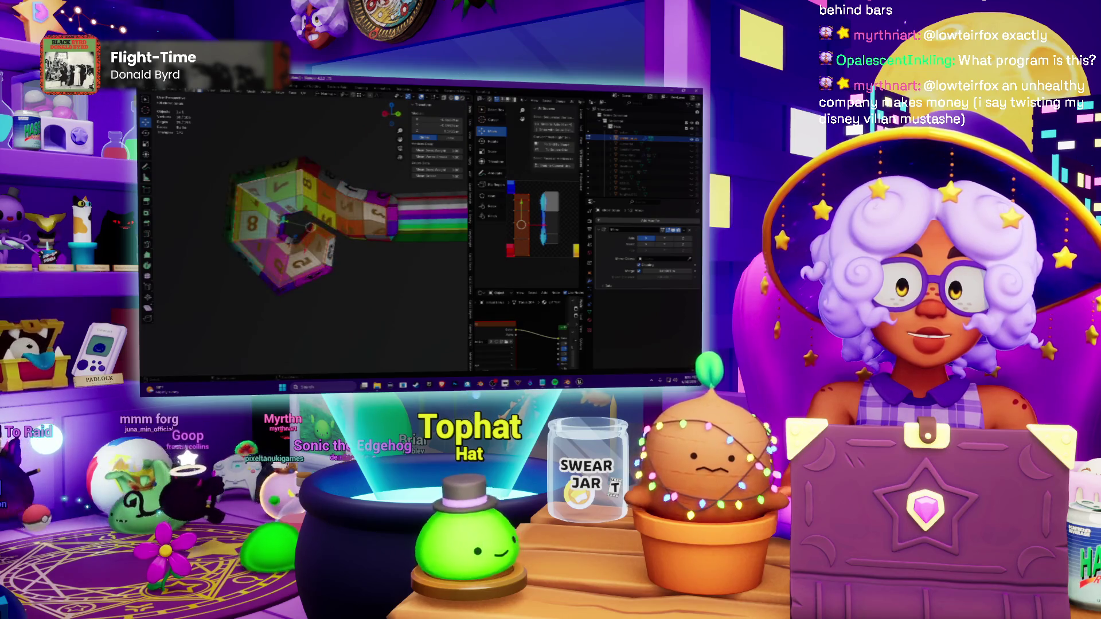
pyautogui.scroll(3, 271, 251)
pyautogui.scroll(2, 271, 252)
pyautogui.moveTo(271, 254); pyautogui.dragTo(258, 241, button='middle')
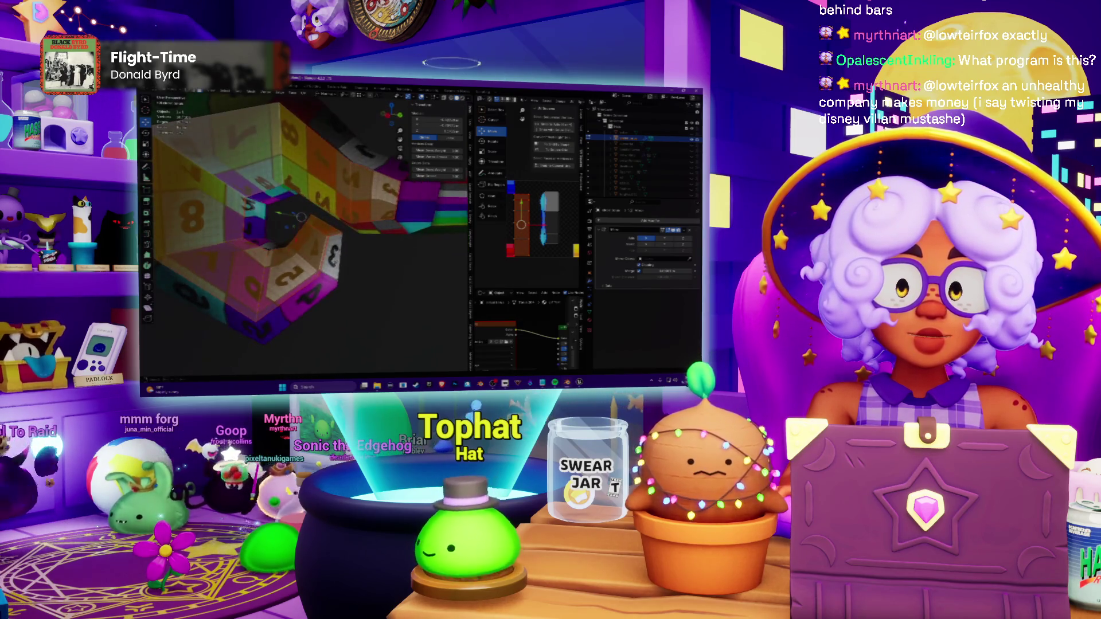
pyautogui.scroll(-3, 301, 220)
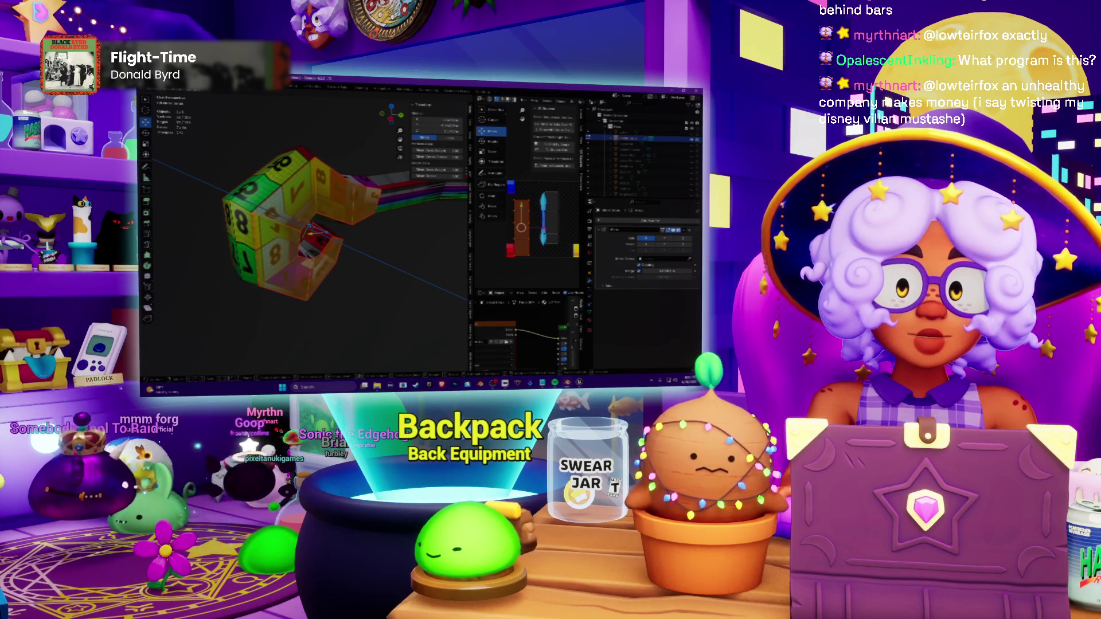
pyautogui.moveTo(314, 231); pyautogui.dragTo(272, 129, button='middle')
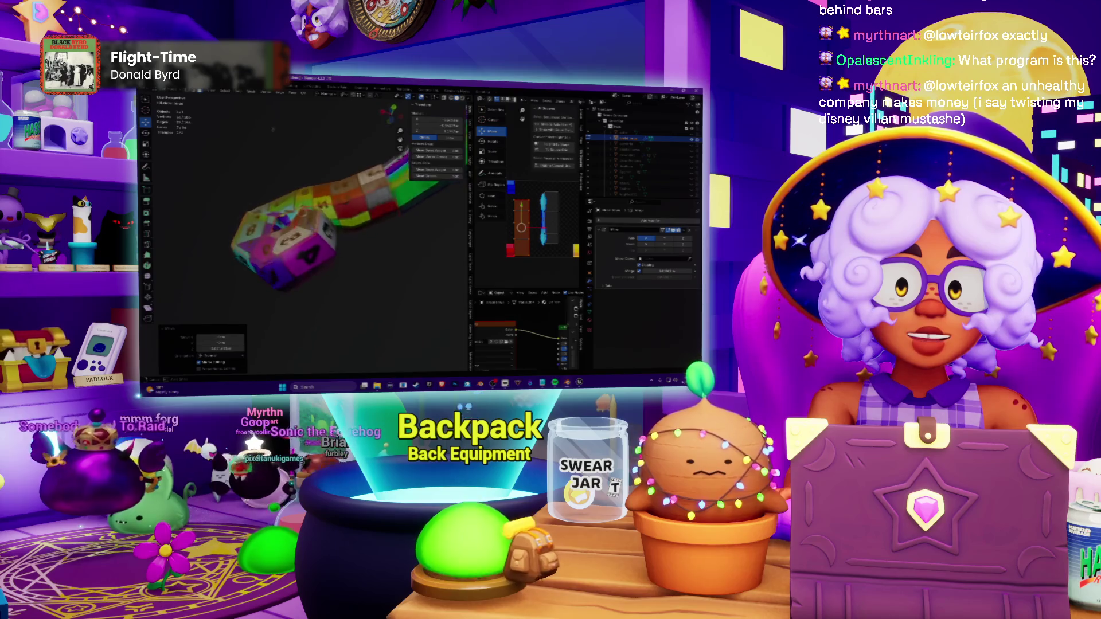
pyautogui.moveTo(303, 214); pyautogui.dragTo(294, 227, button='middle')
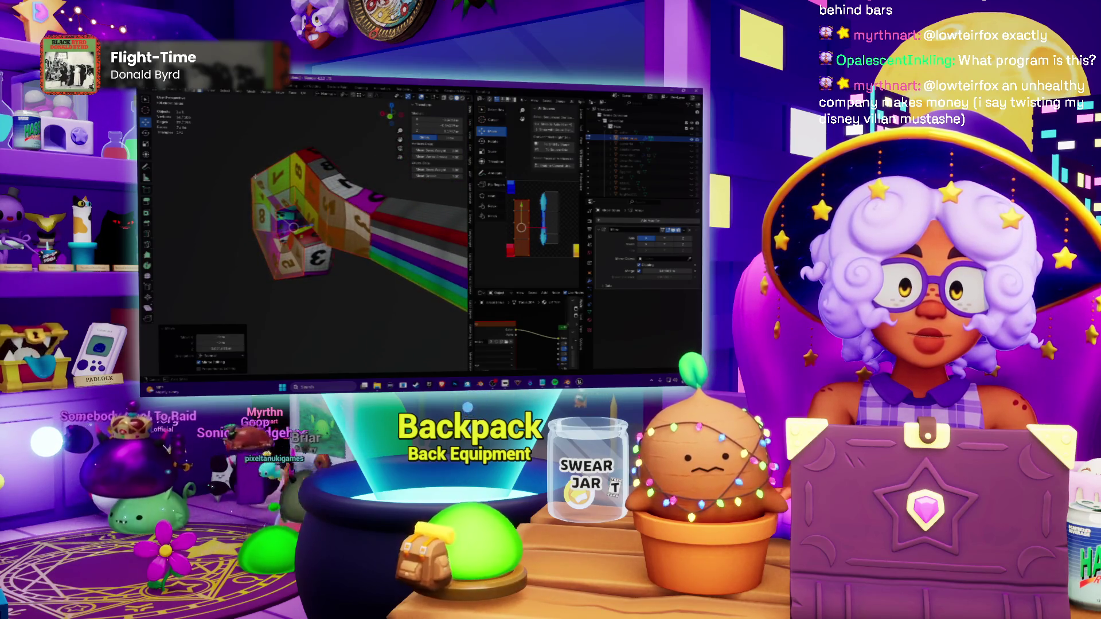
pyautogui.moveTo(292, 225)
pyautogui.mouseDown(button='middle')
pyautogui.moveTo(311, 251)
pyautogui.moveTo(295, 239)
pyautogui.mouseUp(button='middle')
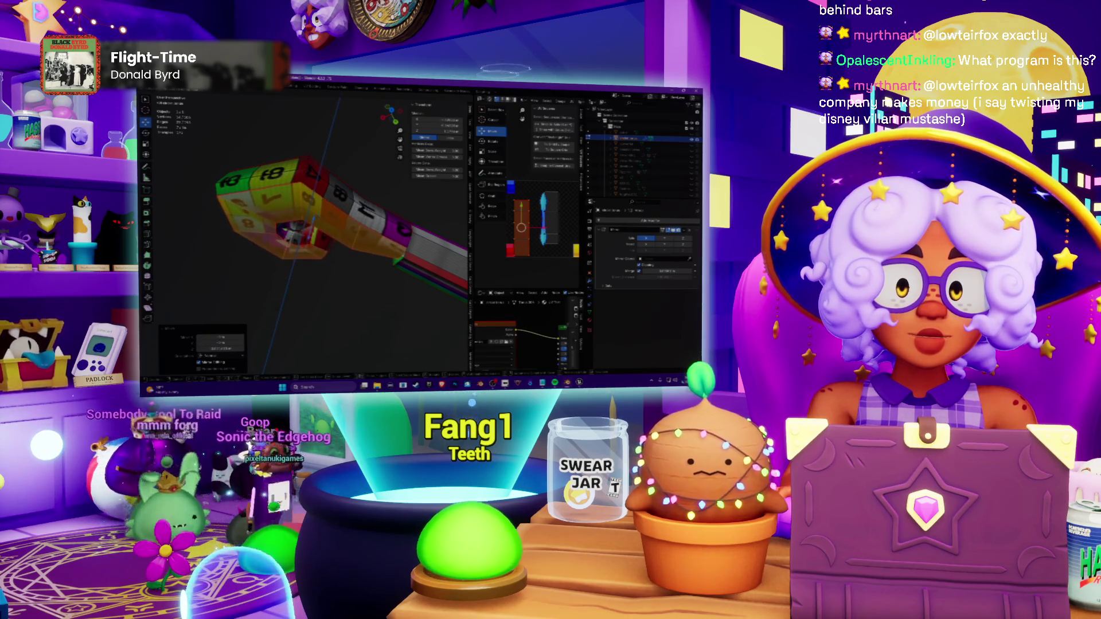
pyautogui.moveTo(293, 225); pyautogui.dragTo(249, 164, button='middle')
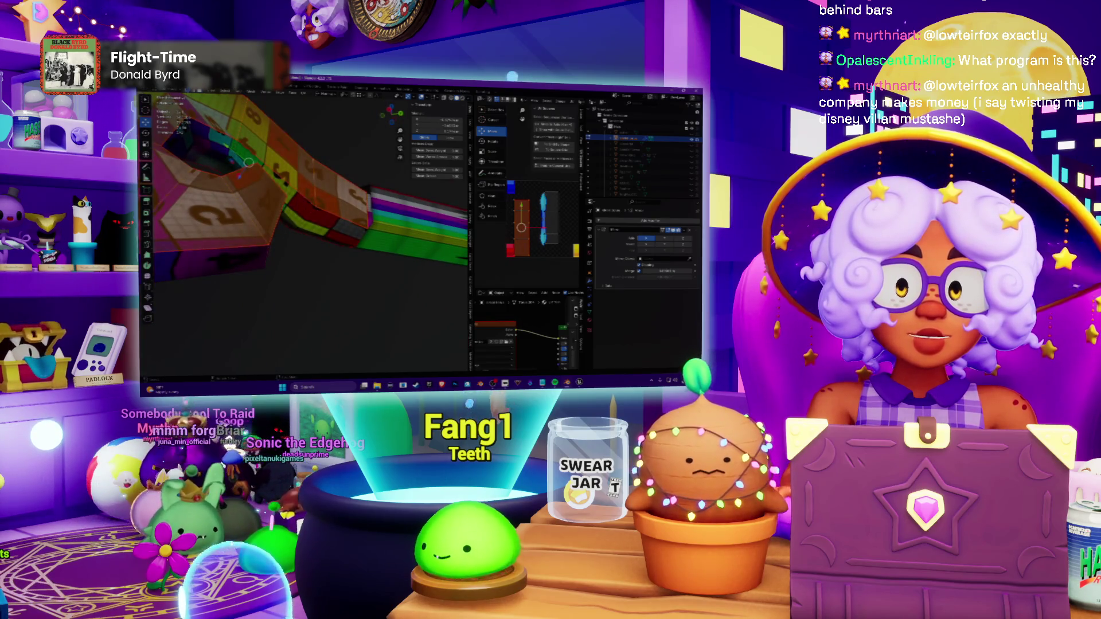
pyautogui.hotkey('alt', 'a')
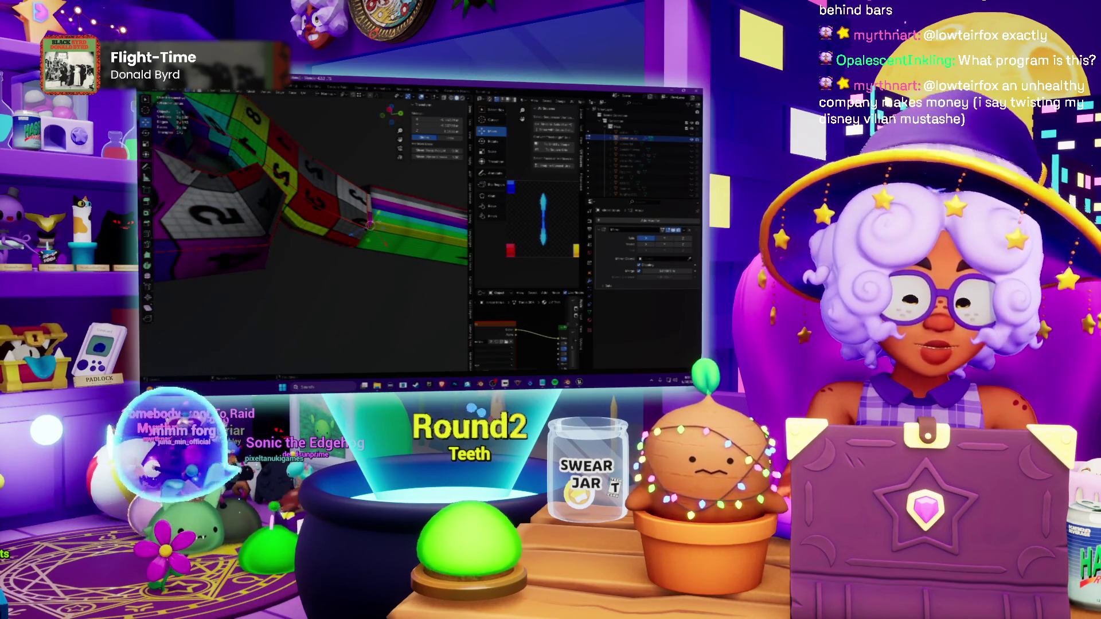
# Step: Orbit to the tube's straight section and bring up its context menu
pyautogui.rightClick(375, 222)
pyautogui.moveTo(301, 223); pyautogui.dragTo(301, 197, button='middle')
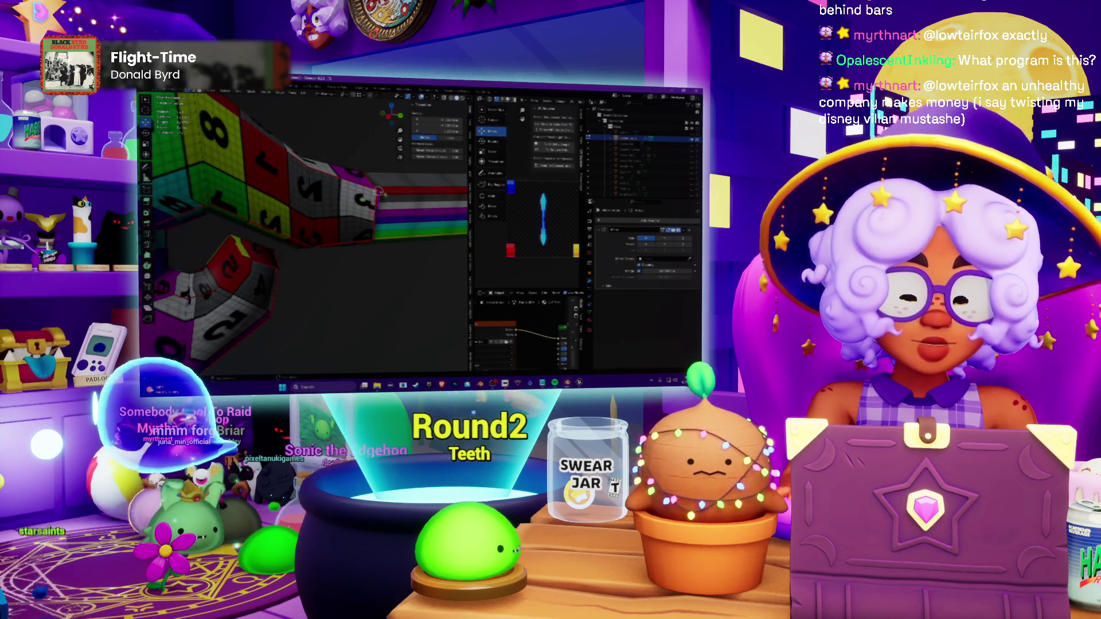
pyautogui.moveTo(376, 191)
pyautogui.mouseDown(button='middle')
pyautogui.moveTo(297, 258)
pyautogui.moveTo(246, 248)
pyautogui.moveTo(341, 193)
pyautogui.moveTo(340, 205)
pyautogui.mouseUp(button='middle')
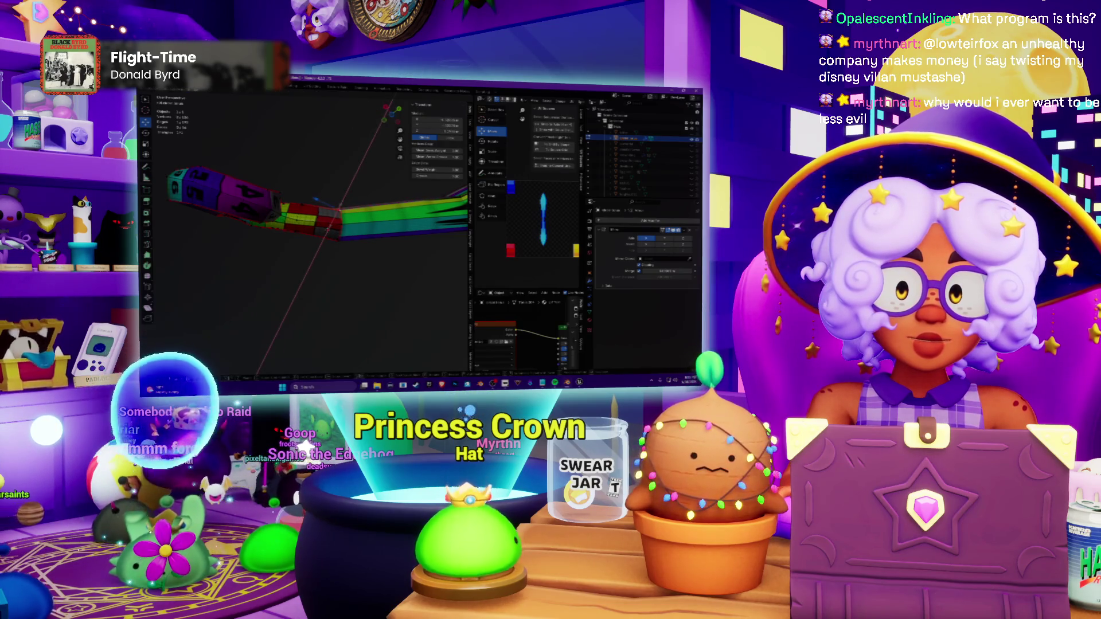
pyautogui.moveTo(302, 224); pyautogui.dragTo(258, 198, button='middle')
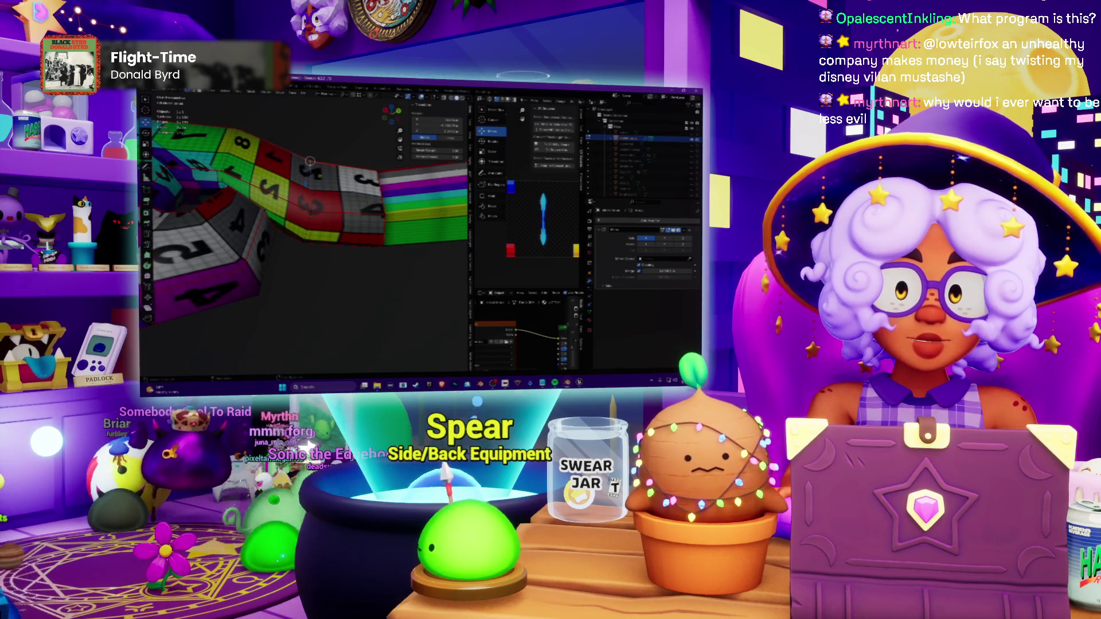
pyautogui.moveTo(301, 215); pyautogui.dragTo(285, 206, button='middle')
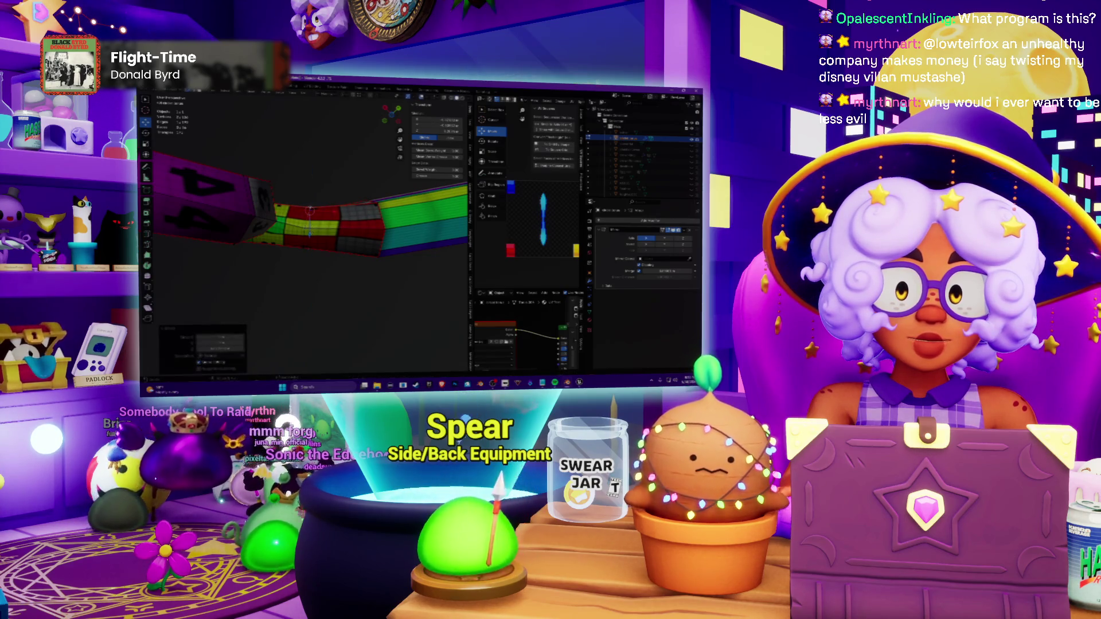
pyautogui.rightClick(285, 222)
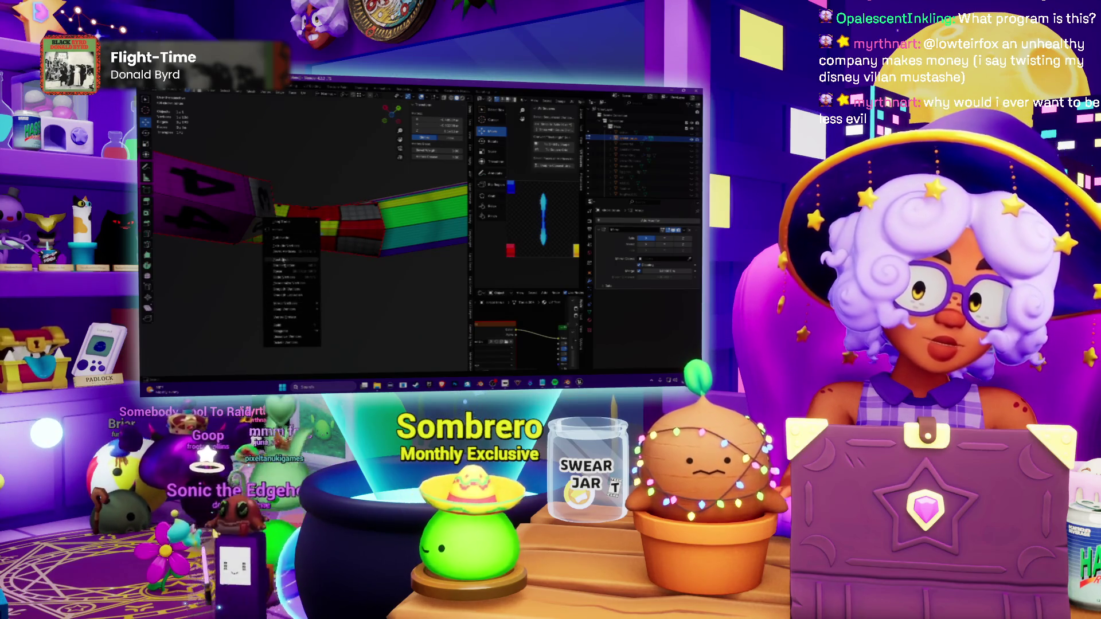
# Step: Hide the side panel and toggle X-ray so the tube's edges show through the mesh
pyautogui.click(284, 259)
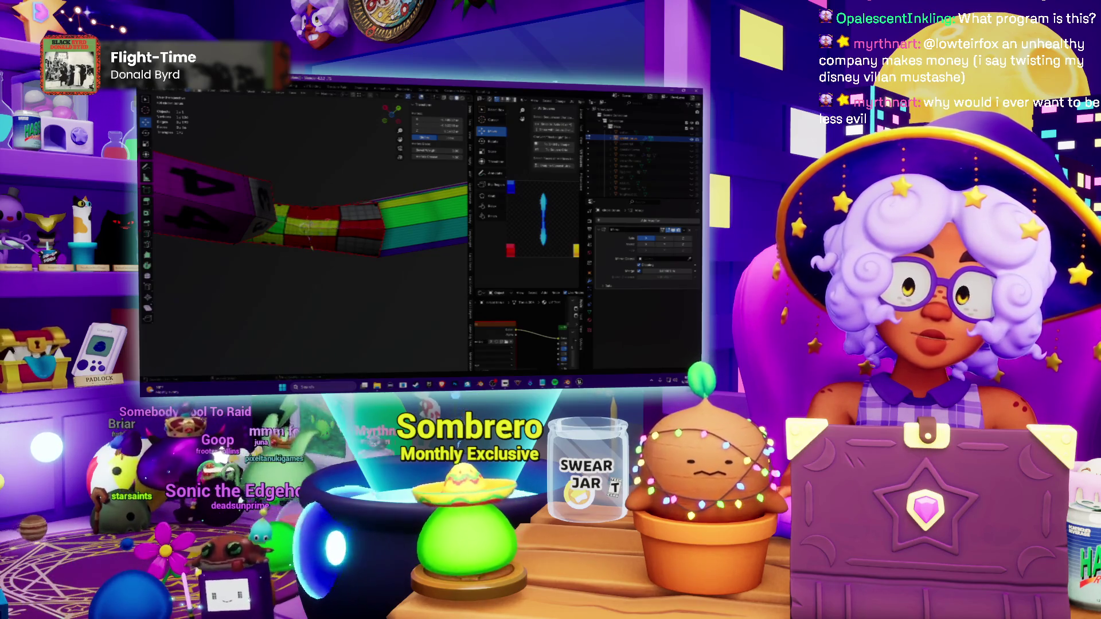
pyautogui.scroll(4, 311, 224)
pyautogui.scroll(2, 310, 224)
pyautogui.moveTo(319, 248); pyautogui.dragTo(318, 250, button='middle')
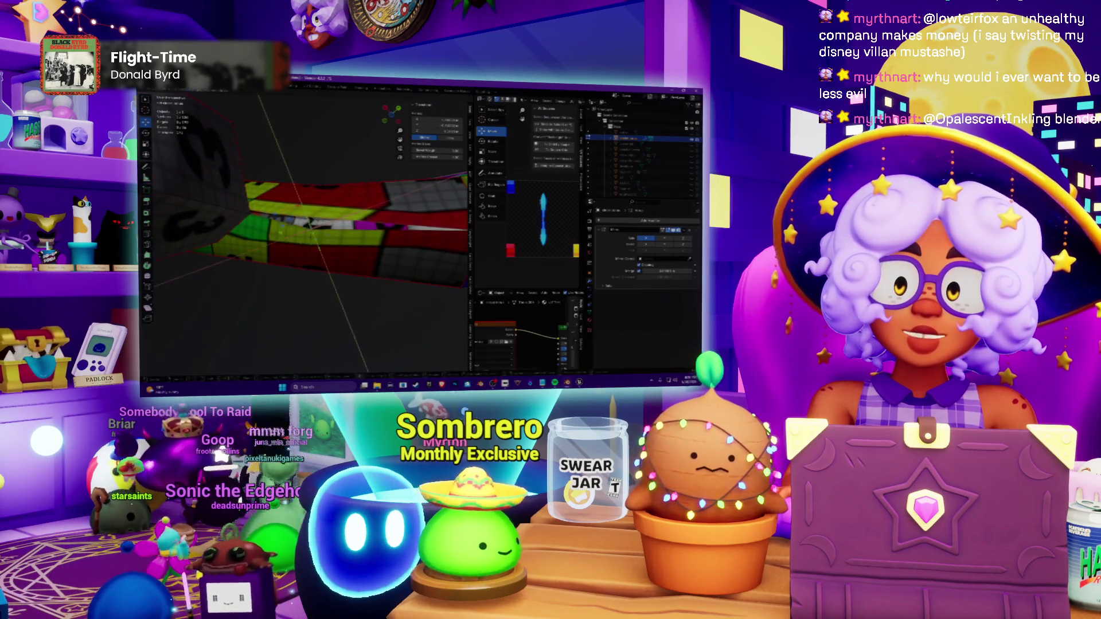
pyautogui.press('n')
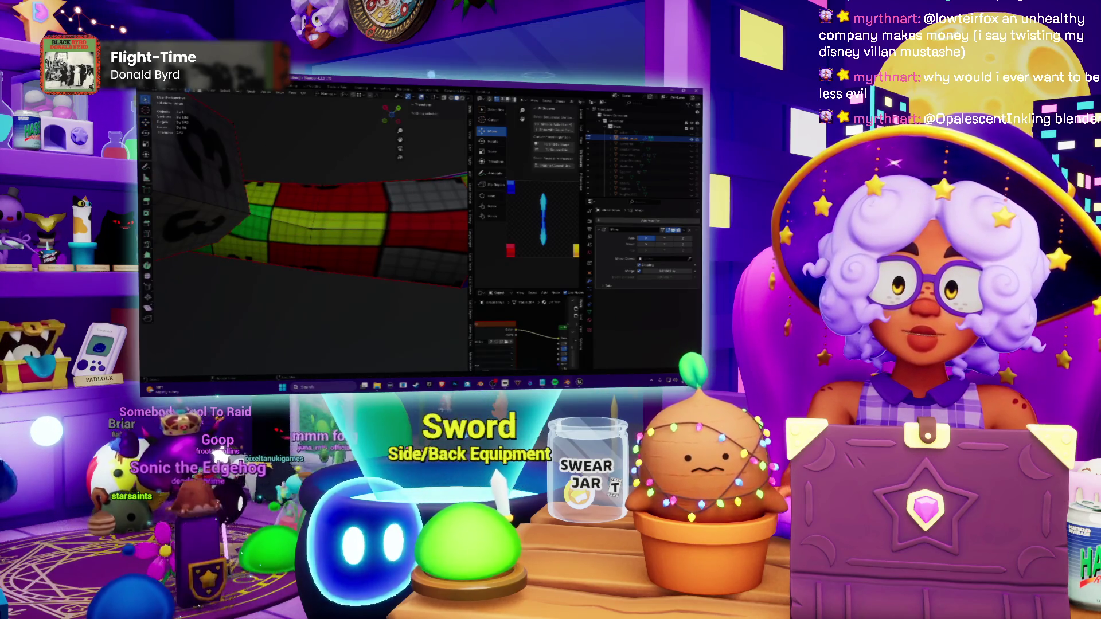
pyautogui.hotkey('alt', 'z')
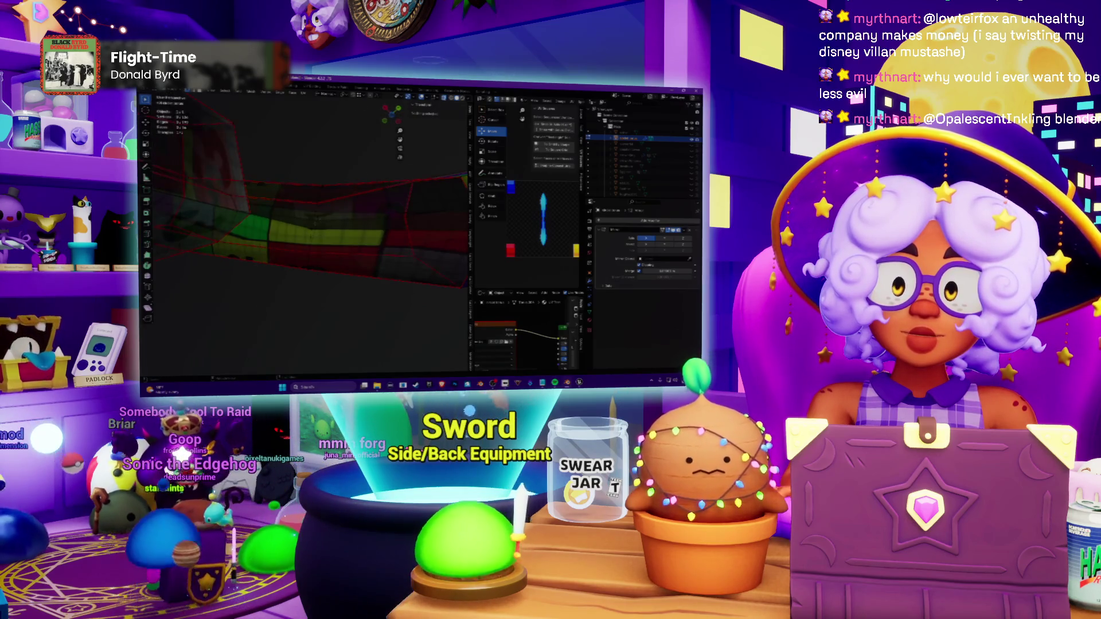
pyautogui.hotkey('alt', 'z')
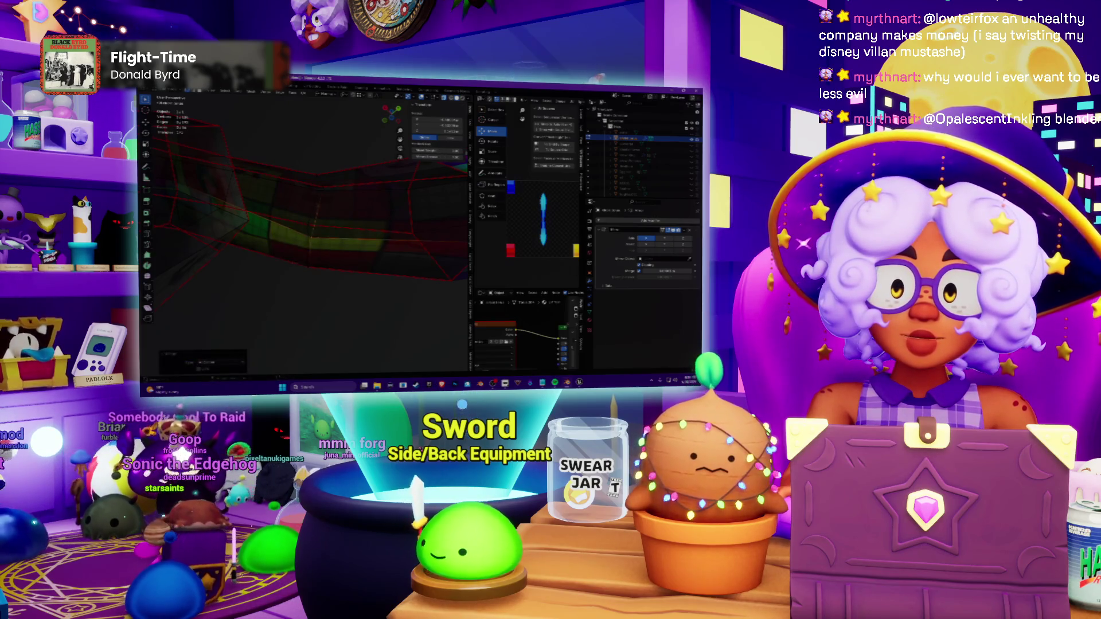
pyautogui.moveTo(301, 232); pyautogui.dragTo(344, 215, button='middle')
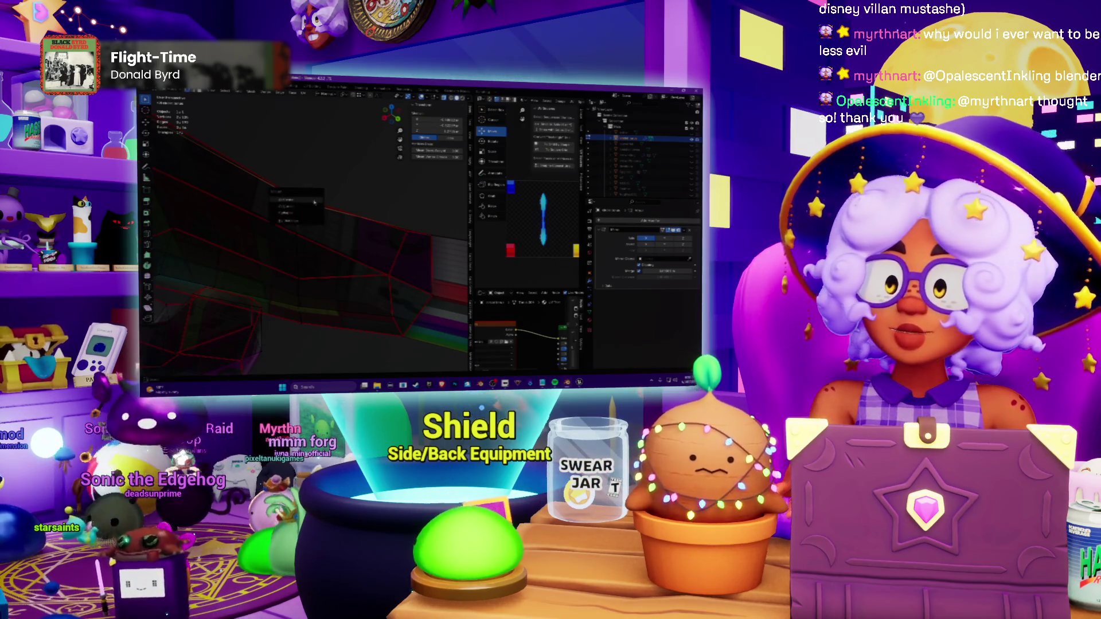
# Step: Review the see-through tube from several angles and select all of its geometry
pyautogui.moveTo(301, 232); pyautogui.dragTo(327, 224, button='middle')
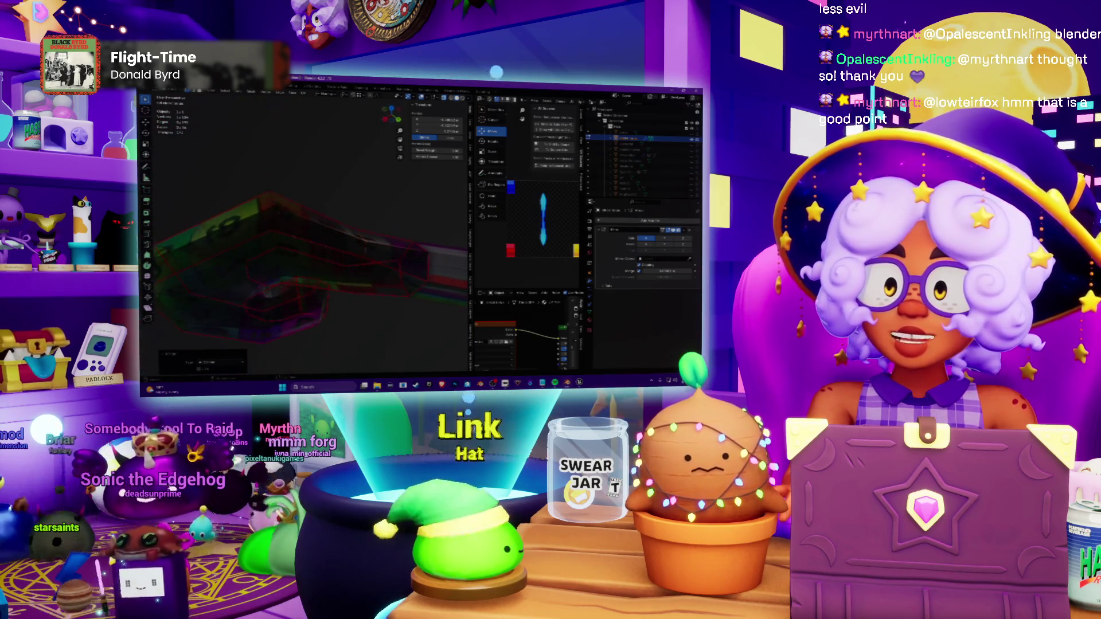
pyautogui.moveTo(301, 241); pyautogui.dragTo(285, 259, button='middle')
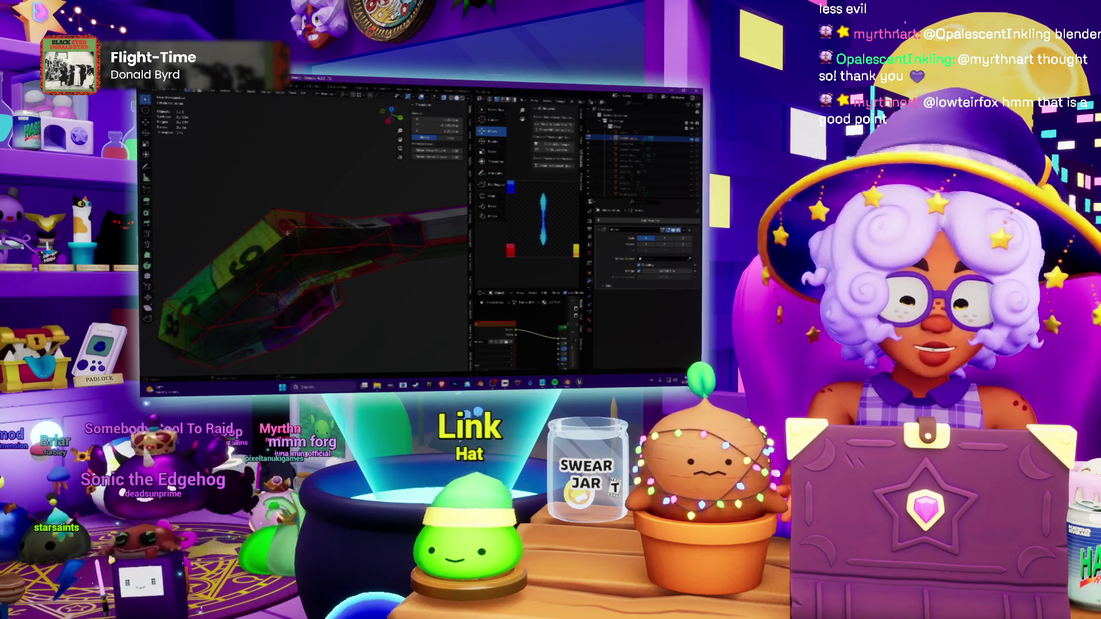
pyautogui.moveTo(301, 241); pyautogui.dragTo(284, 259, button='middle')
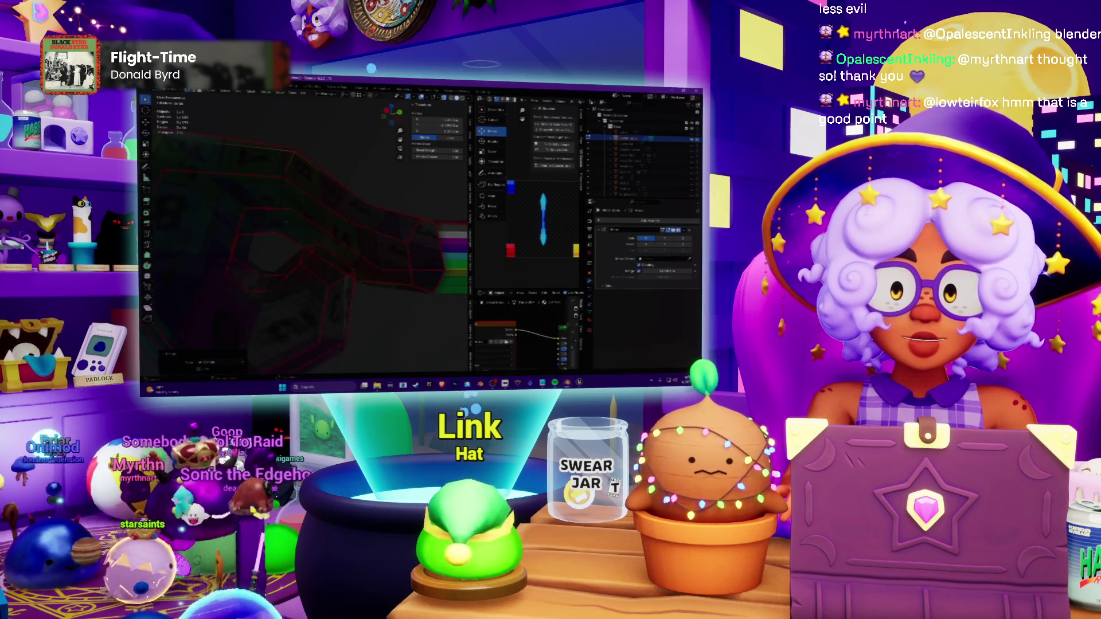
pyautogui.moveTo(301, 241); pyautogui.dragTo(284, 258, button='middle')
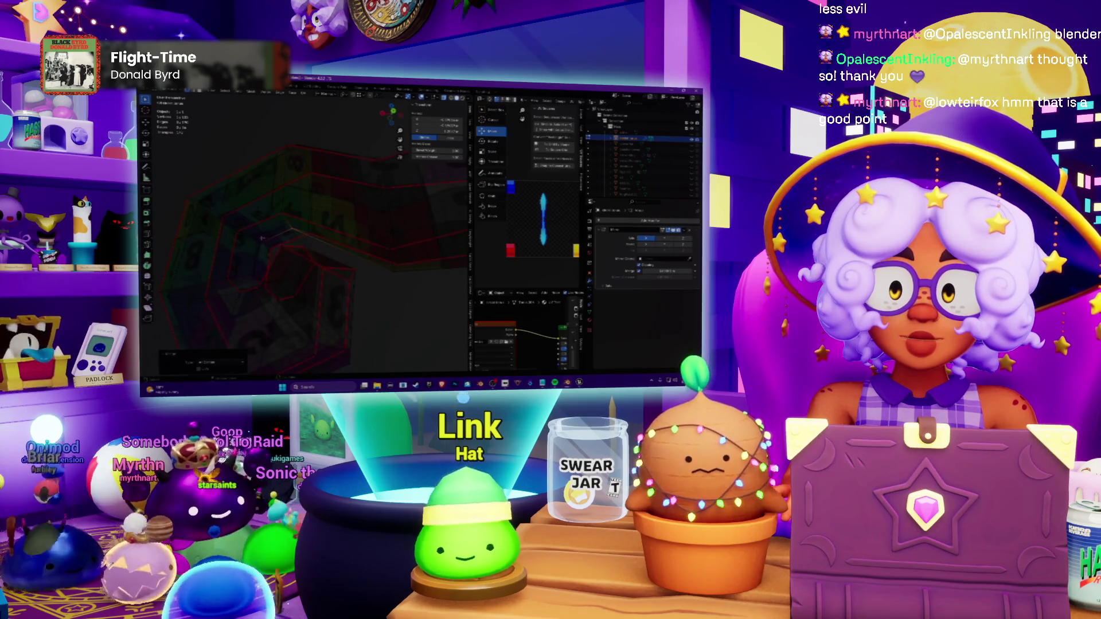
pyautogui.rightClick(264, 247)
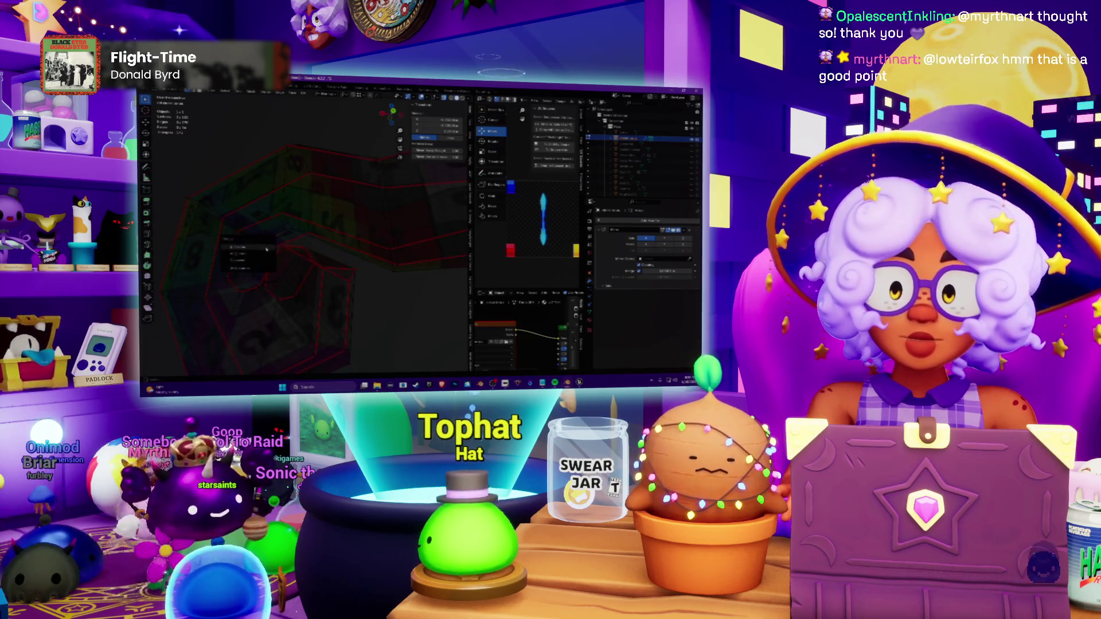
pyautogui.moveTo(284, 249); pyautogui.dragTo(296, 237, button='middle')
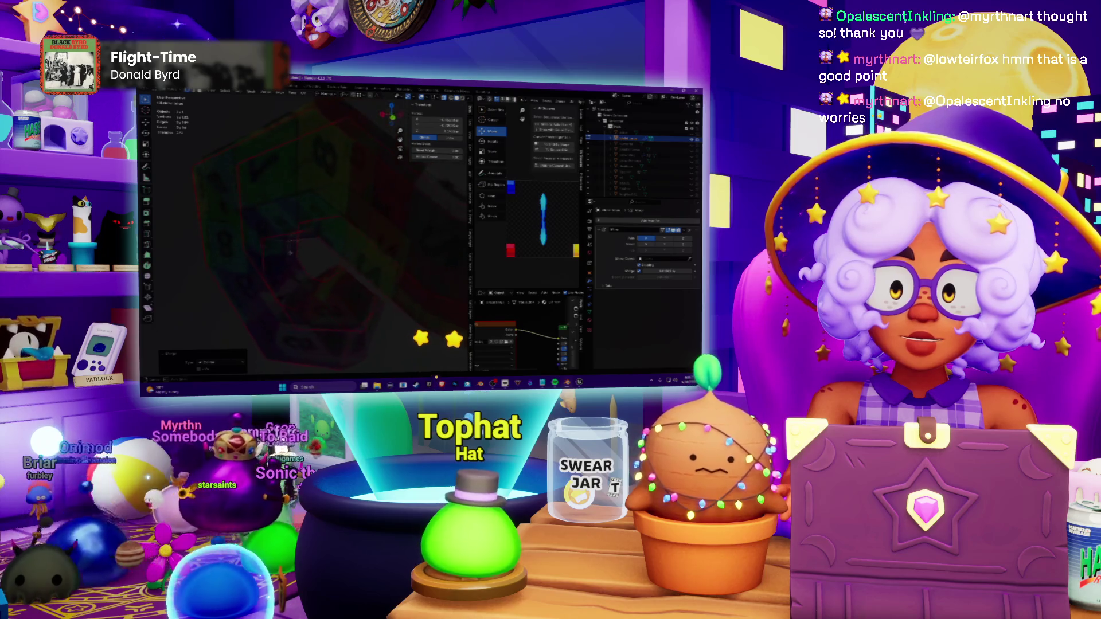
pyautogui.press('a')
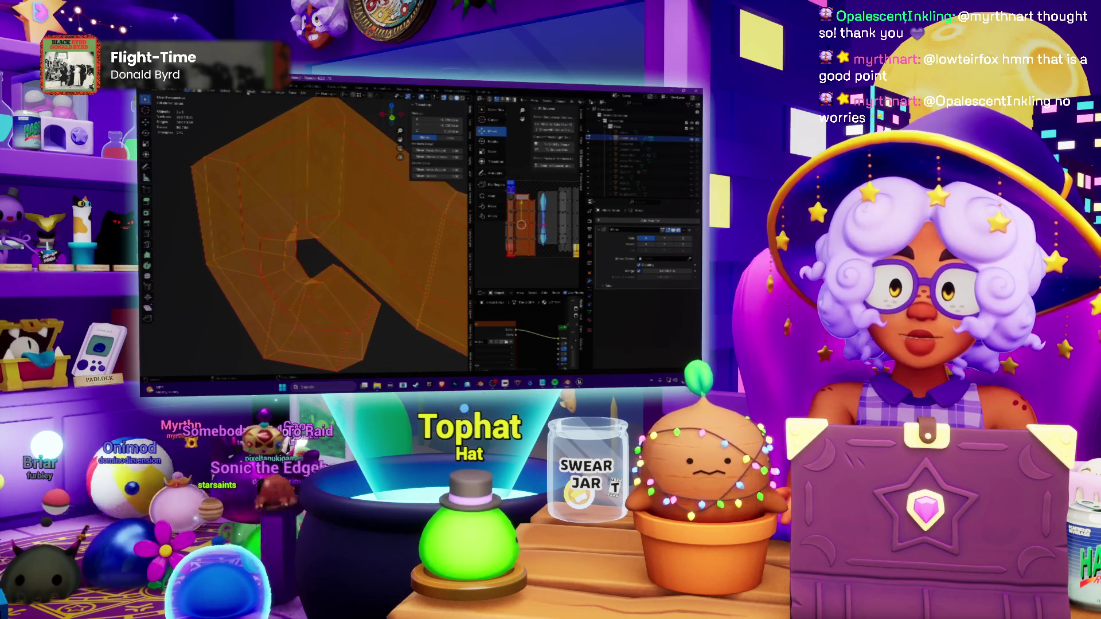
# Step: Adjust the face normals of the whole mesh via Mesh > Normals, deselect, and shade the viewport in single grey
pyautogui.click(252, 93)
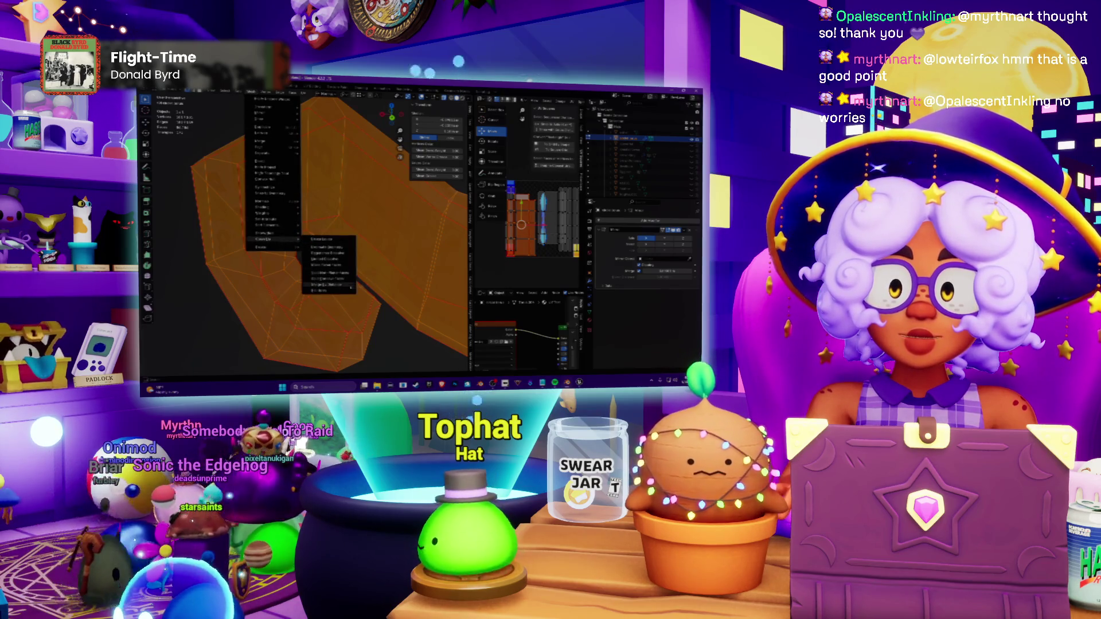
pyautogui.click(331, 273)
pyautogui.moveTo(327, 241)
pyautogui.mouseDown(button='middle')
pyautogui.moveTo(361, 223)
pyautogui.moveTo(352, 258)
pyautogui.mouseUp(button='middle')
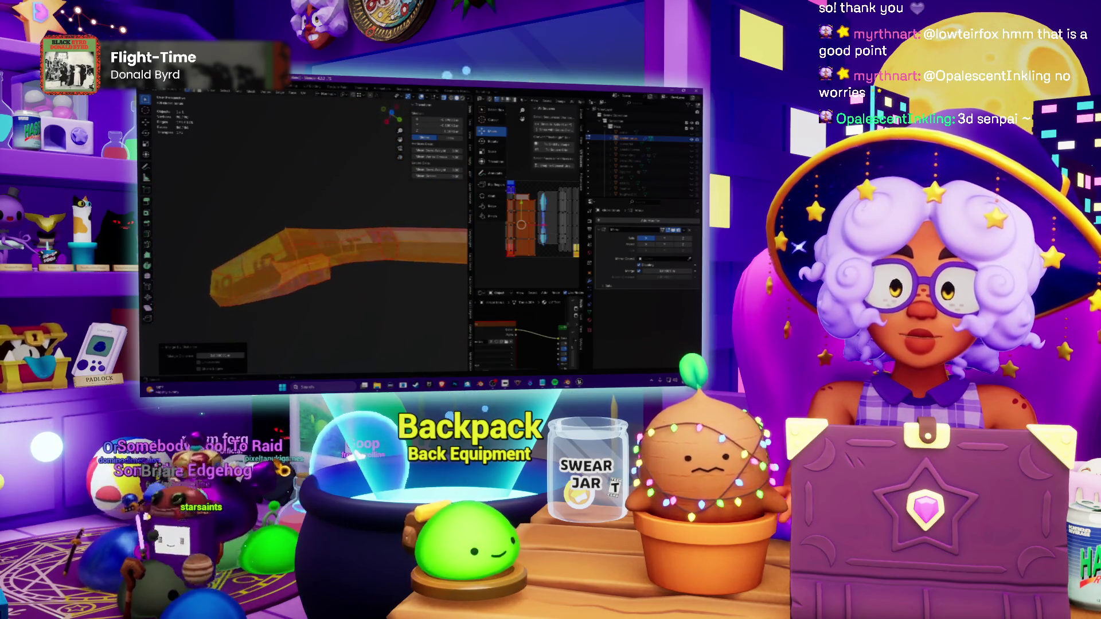
pyautogui.hotkey('alt', 'a')
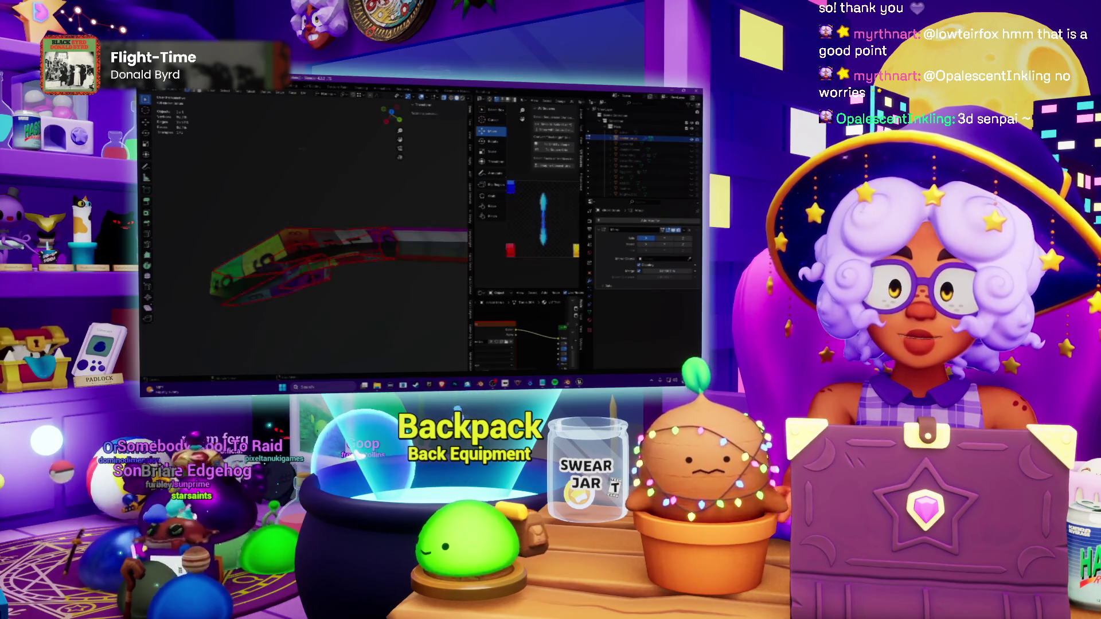
pyautogui.click(469, 97)
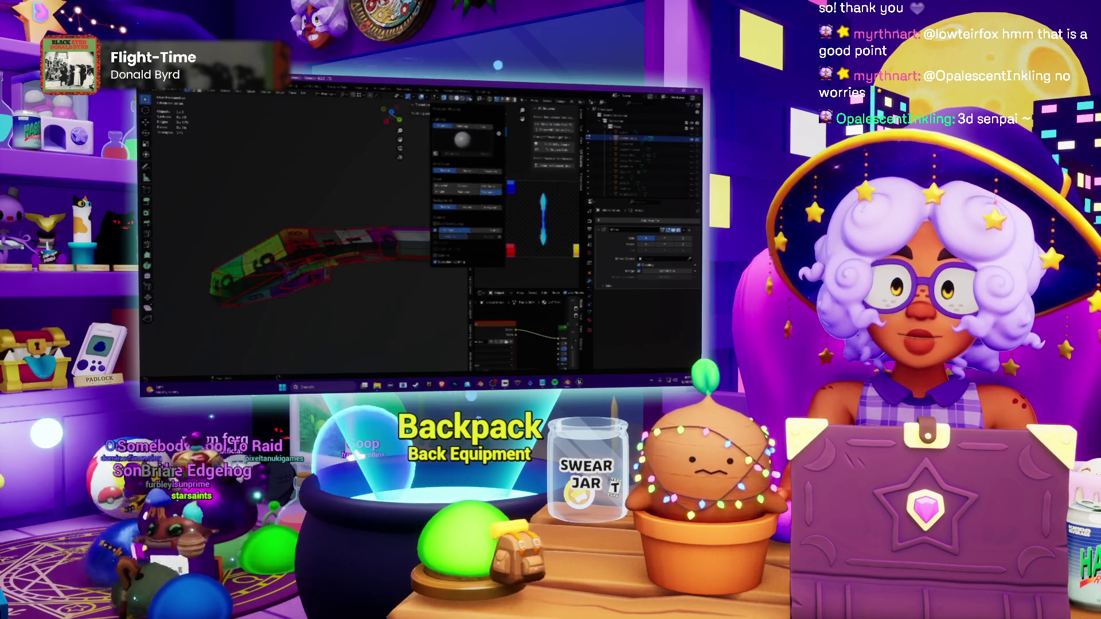
pyautogui.click(442, 191)
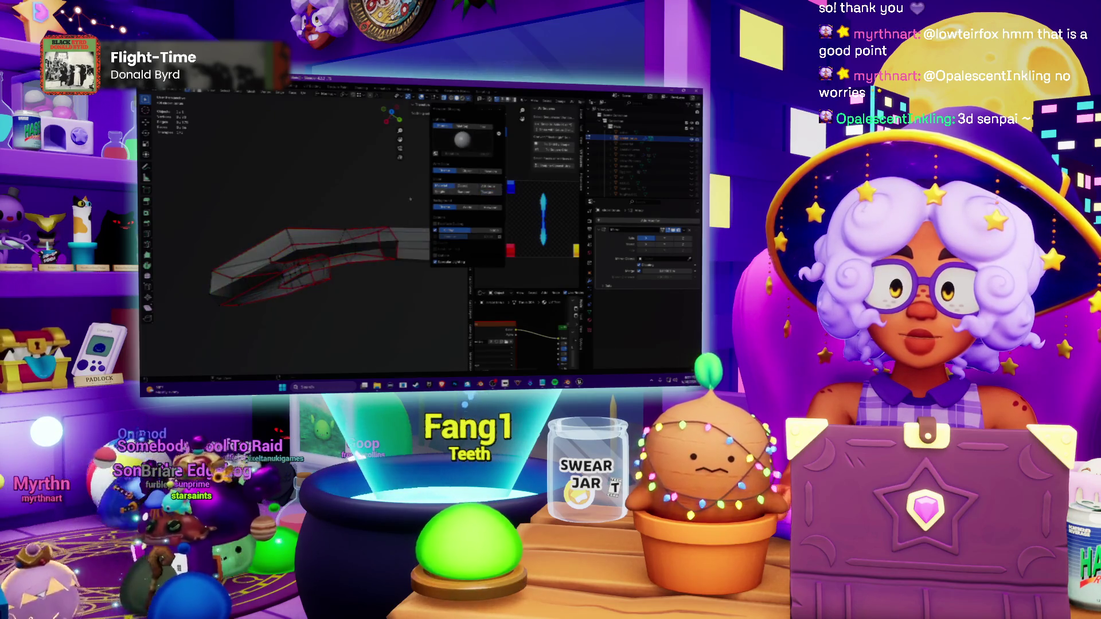
# Step: Recalculate normals outside on the arm, then select all and repeat the fix for the whole mesh
pyautogui.moveTo(344, 224); pyautogui.dragTo(292, 232, button='middle')
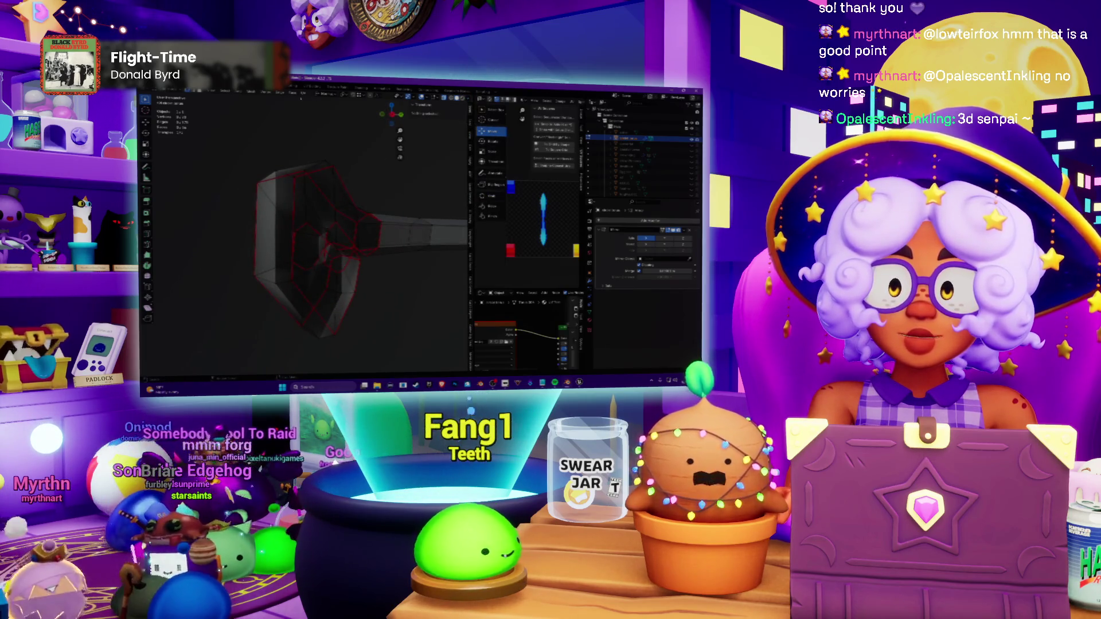
pyautogui.click(279, 90)
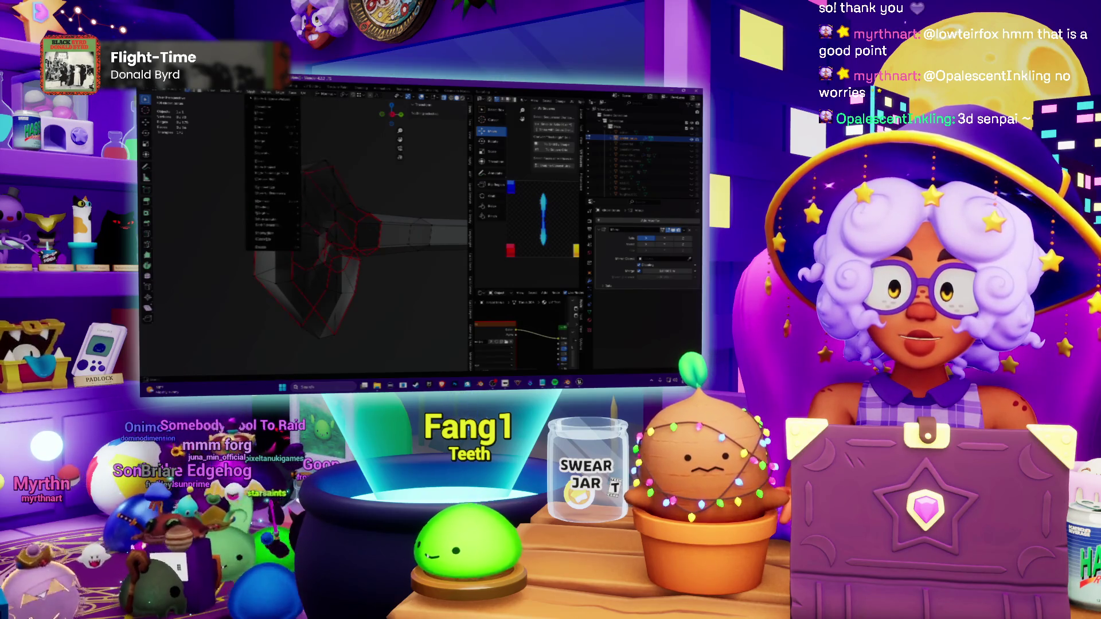
pyautogui.click(327, 211)
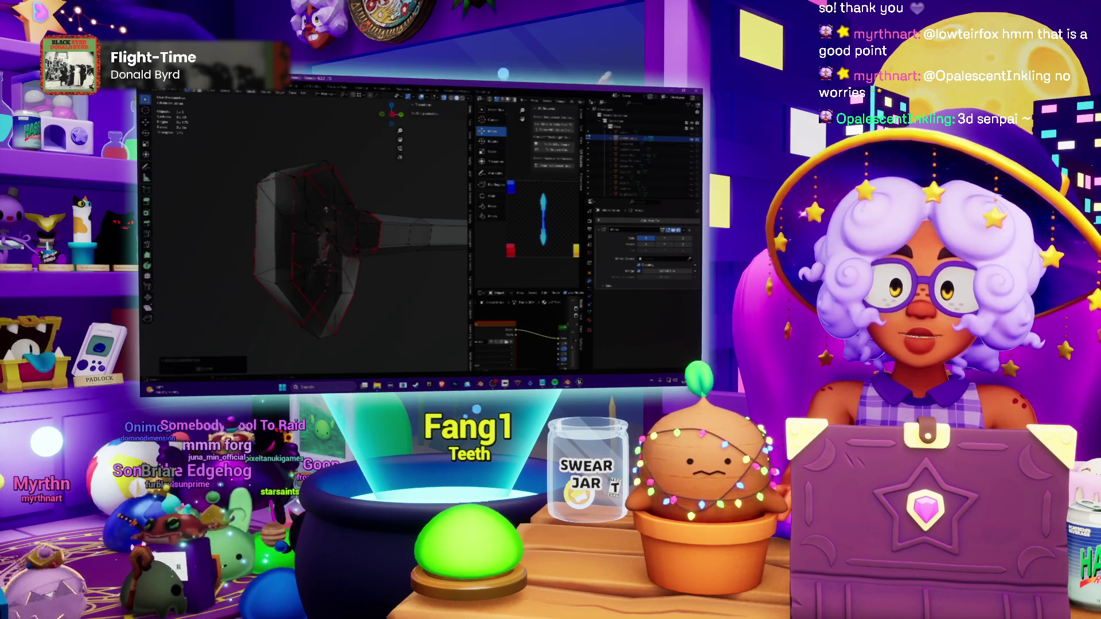
pyautogui.press('a')
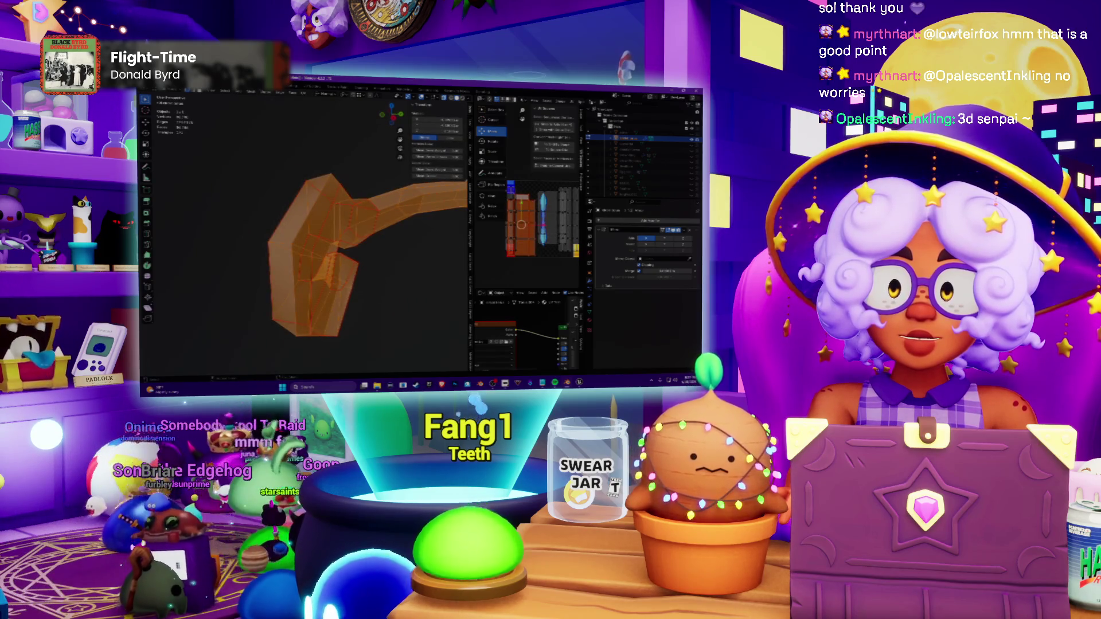
pyautogui.click(280, 91)
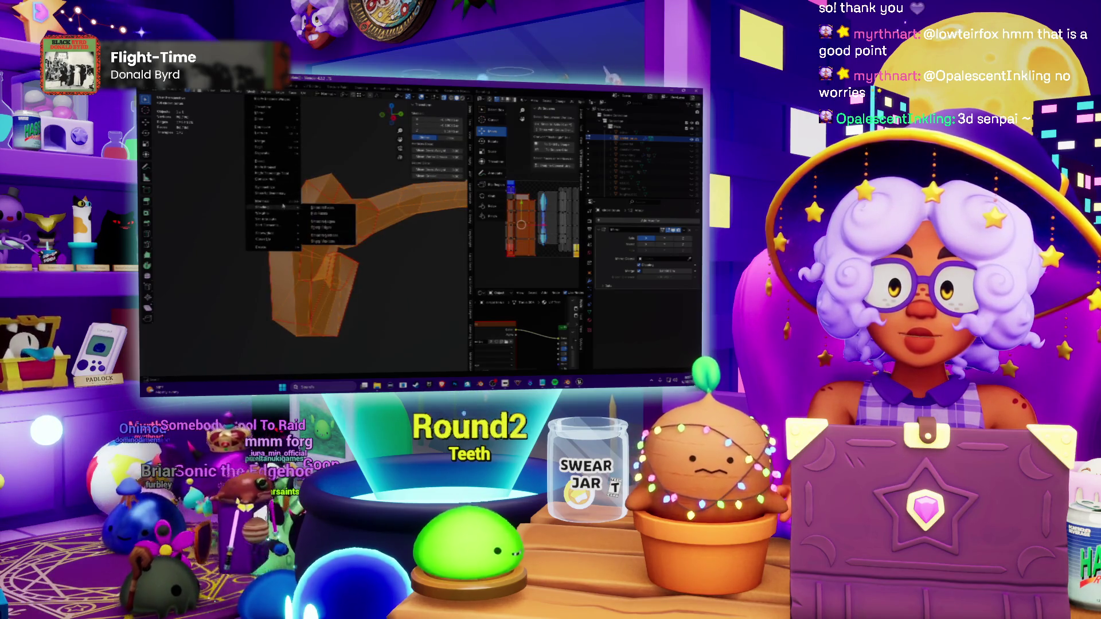
pyautogui.click(313, 207)
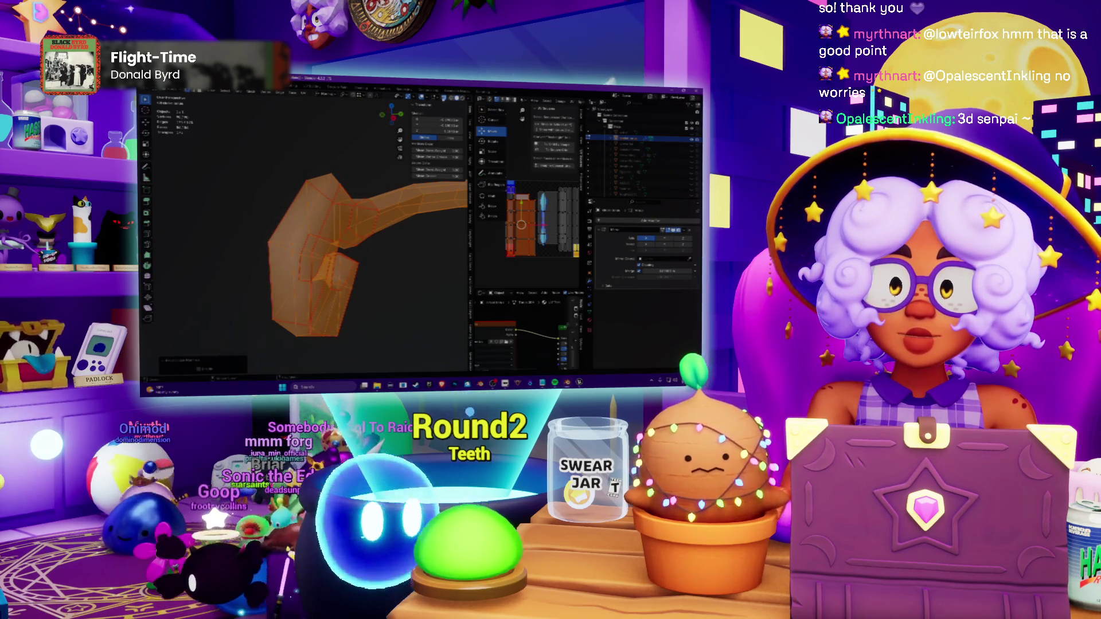
# Step: Deselect and inspect the shading from the fist round to the forearm
pyautogui.press('Tab')
pyautogui.moveTo(301, 241); pyautogui.dragTo(430, 224, button='middle')
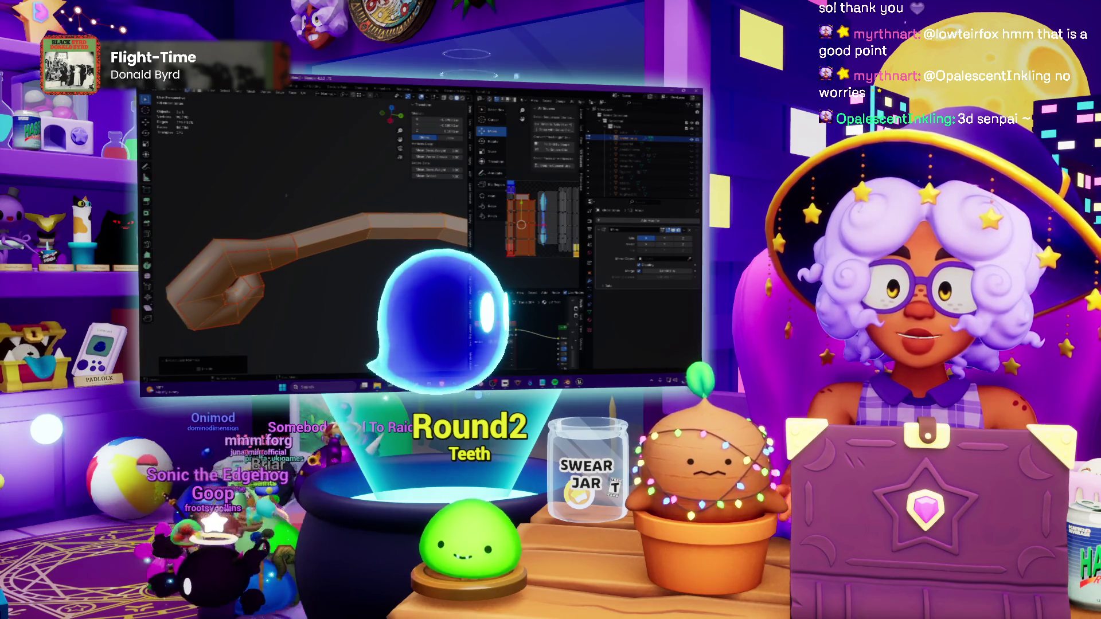
pyautogui.scroll(2, 302, 241)
pyautogui.scroll(2, 302, 241)
pyautogui.moveTo(301, 240)
pyautogui.mouseDown(button='middle')
pyautogui.moveTo(353, 227)
pyautogui.moveTo(327, 207)
pyautogui.mouseUp(button='middle')
pyautogui.scroll(3, 301, 241)
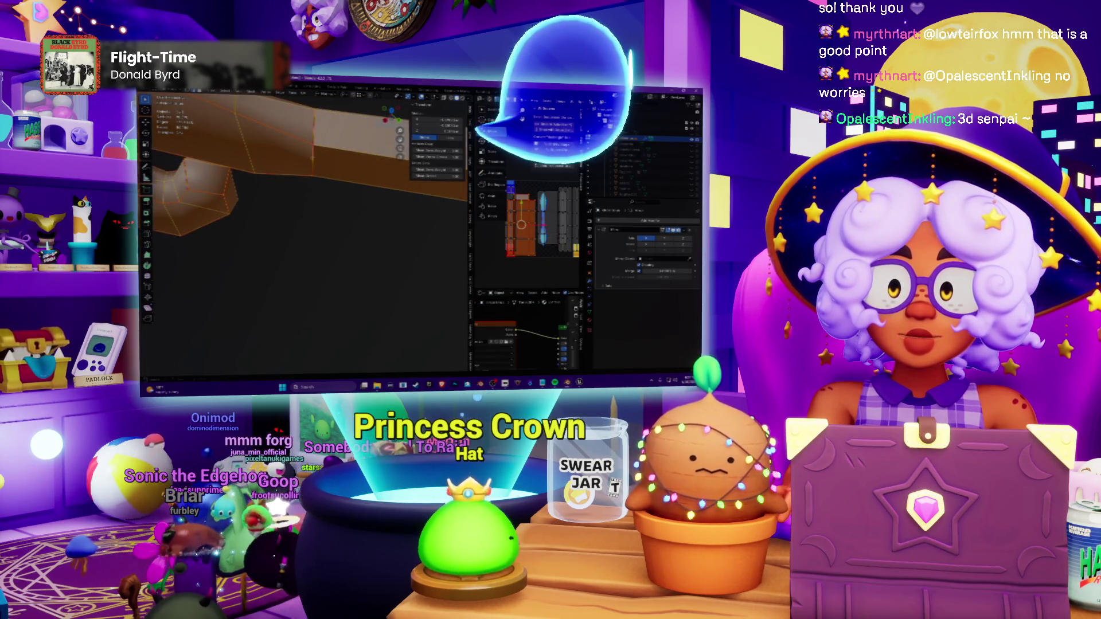
# Step: Reveal the seams, confirm an extrusion on the bent arm, and toggle select-all to review it
pyautogui.press('Tab')
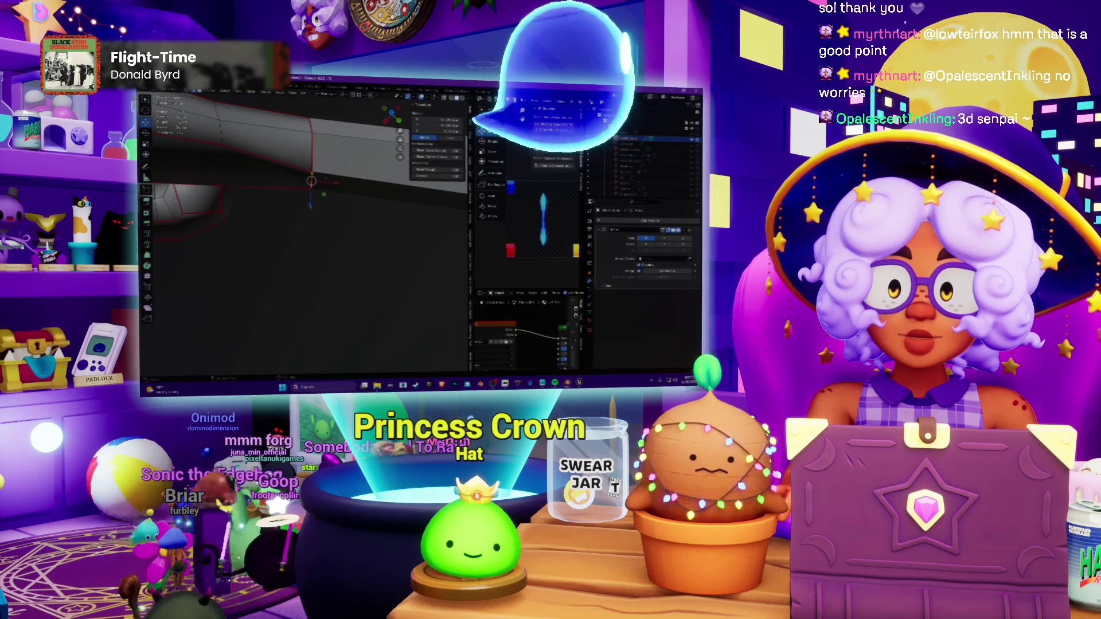
pyautogui.moveTo(302, 224)
pyautogui.mouseDown(button='middle')
pyautogui.moveTo(345, 207)
pyautogui.moveTo(361, 219)
pyautogui.moveTo(328, 206)
pyautogui.moveTo(353, 228)
pyautogui.moveTo(370, 219)
pyautogui.moveTo(349, 264)
pyautogui.moveTo(340, 242)
pyautogui.mouseUp(button='middle')
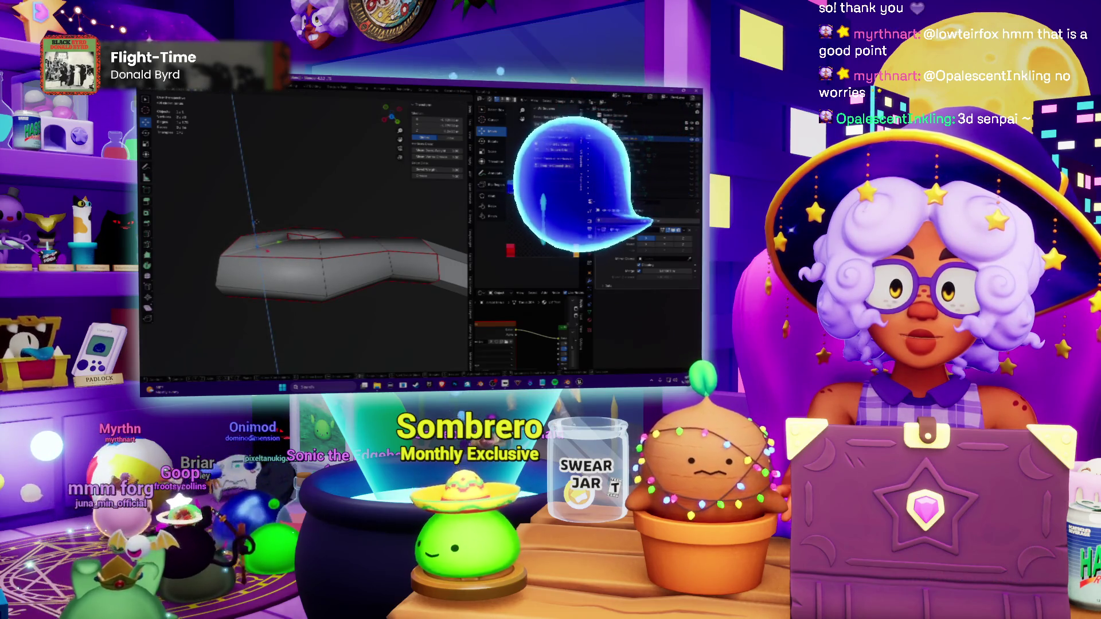
pyautogui.press('Return')
pyautogui.moveTo(340, 241)
pyautogui.mouseDown(button='middle')
pyautogui.moveTo(353, 266)
pyautogui.moveTo(327, 258)
pyautogui.mouseUp(button='middle')
pyautogui.scroll(4, 327, 258)
pyautogui.scroll(-4, 327, 258)
pyautogui.press('a')
pyautogui.press('Tab')
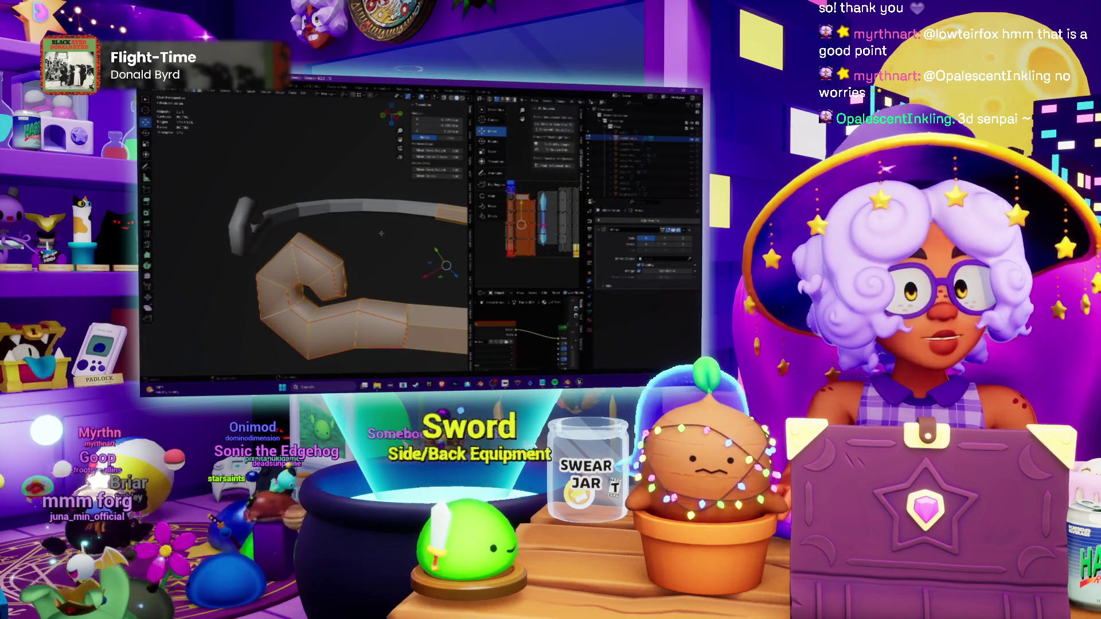
# Step: Rotate the hooked end of the limb into a new pose and confirm it
pyautogui.moveTo(326, 258); pyautogui.dragTo(353, 276, button='middle')
pyautogui.moveTo(327, 233)
pyautogui.mouseDown(button='middle')
pyautogui.moveTo(344, 215)
pyautogui.moveTo(319, 207)
pyautogui.moveTo(336, 198)
pyautogui.moveTo(361, 224)
pyautogui.moveTo(396, 220)
pyautogui.moveTo(369, 232)
pyautogui.mouseUp(button='middle')
pyautogui.scroll(3, 327, 233)
pyautogui.press('Tab')
pyautogui.press('Tab')
pyautogui.scroll(2, 370, 233)
pyautogui.moveTo(301, 224); pyautogui.dragTo(335, 219, button='middle')
pyautogui.press('Tab')
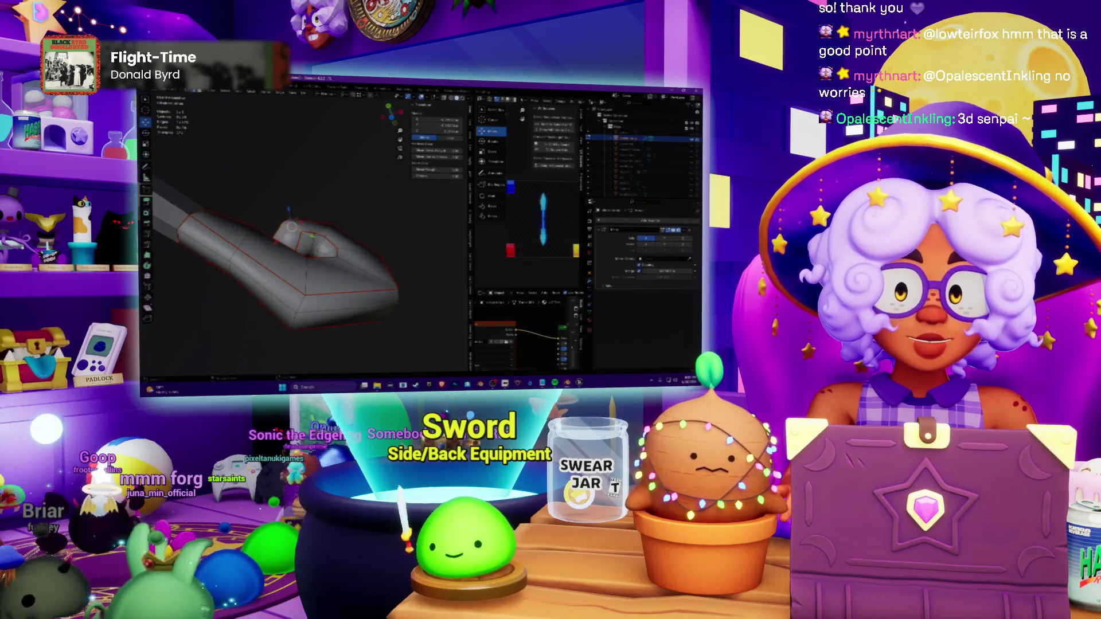
pyautogui.moveTo(301, 225)
pyautogui.mouseDown(button='middle')
pyautogui.moveTo(344, 181)
pyautogui.moveTo(314, 163)
pyautogui.mouseUp(button='middle')
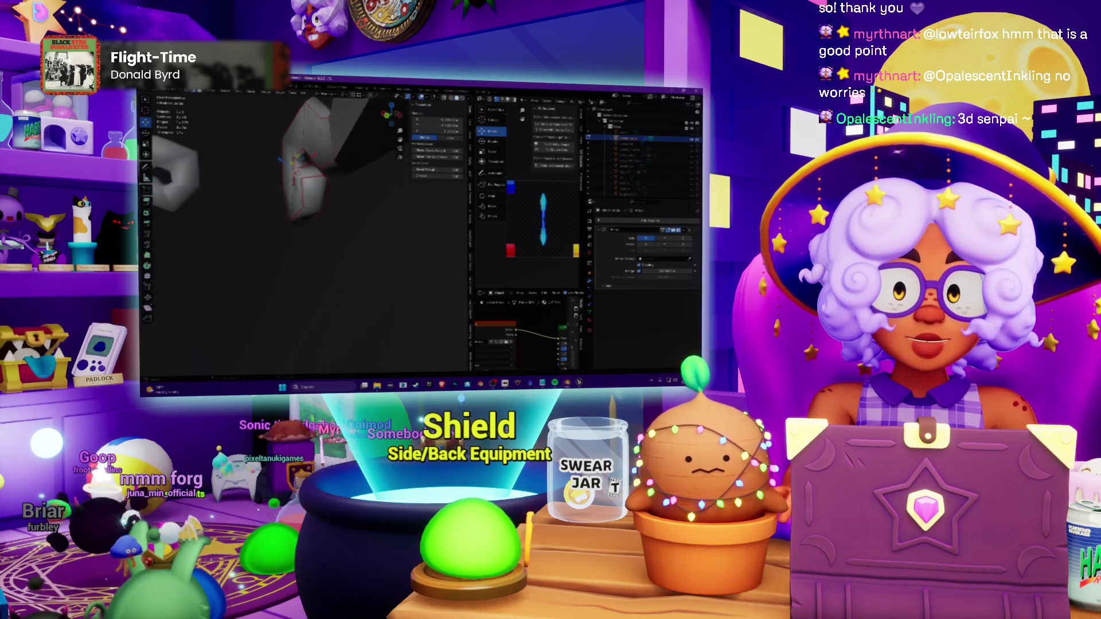
pyautogui.press('Return')
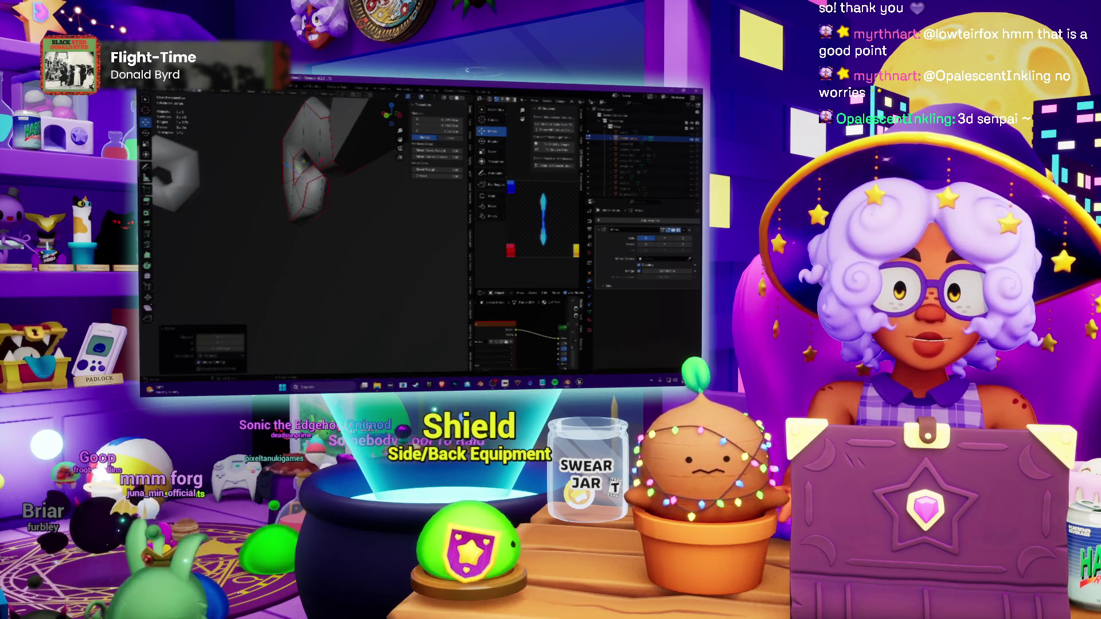
# Step: Check the bend and move the hook's inner vertex to the right to tighten the curl
pyautogui.moveTo(302, 216)
pyautogui.mouseDown(button='middle')
pyautogui.moveTo(336, 194)
pyautogui.moveTo(314, 180)
pyautogui.moveTo(292, 197)
pyautogui.mouseUp(button='middle')
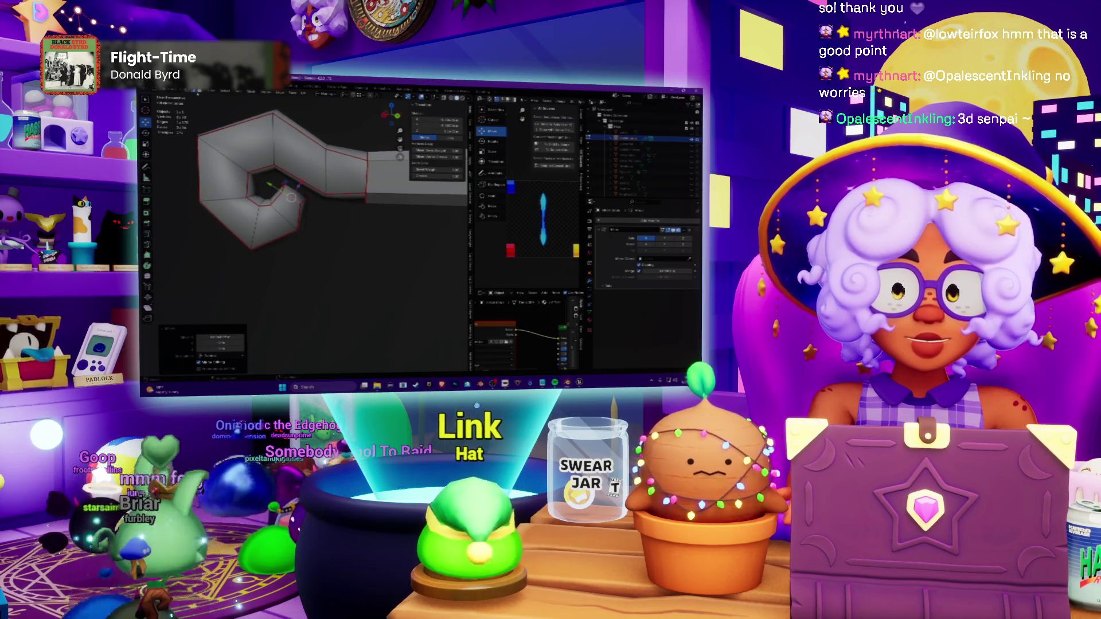
pyautogui.moveTo(291, 196); pyautogui.dragTo(326, 193)
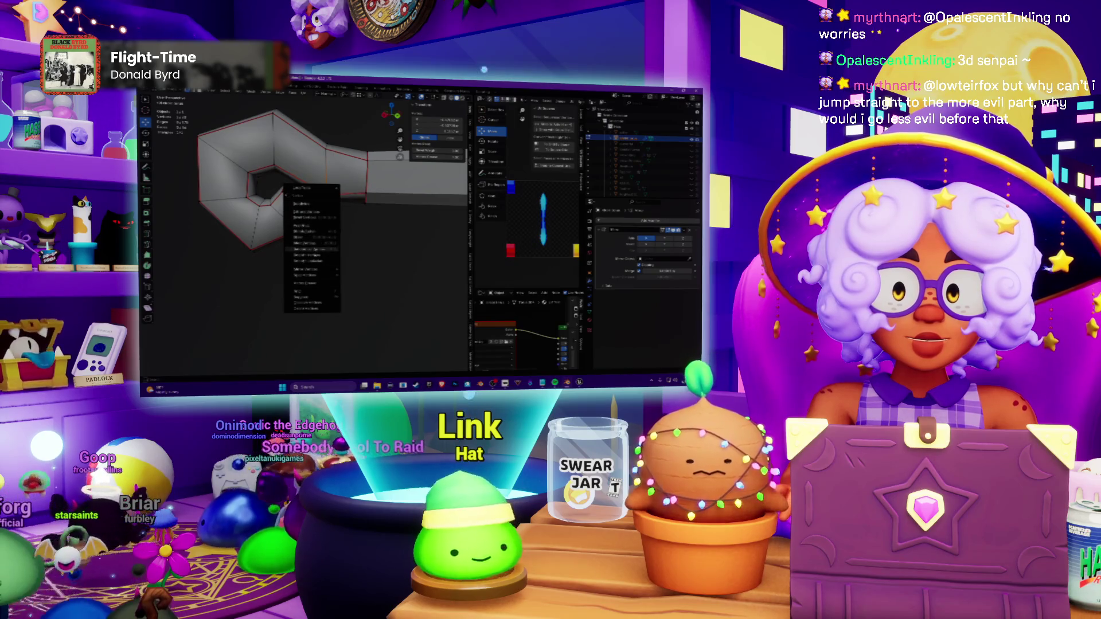
# Step: Apply a vertex command at the hook's inner edge, then a Mesh operation to the whole ring, and deselect
pyautogui.click(316, 245)
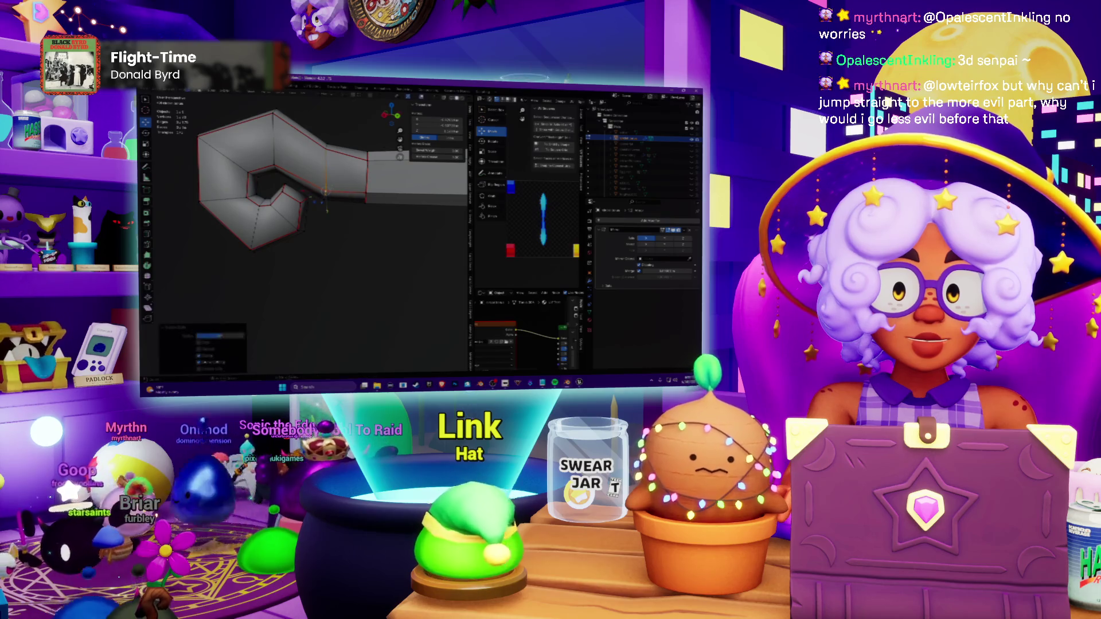
pyautogui.moveTo(310, 215); pyautogui.dragTo(232, 216, button='middle')
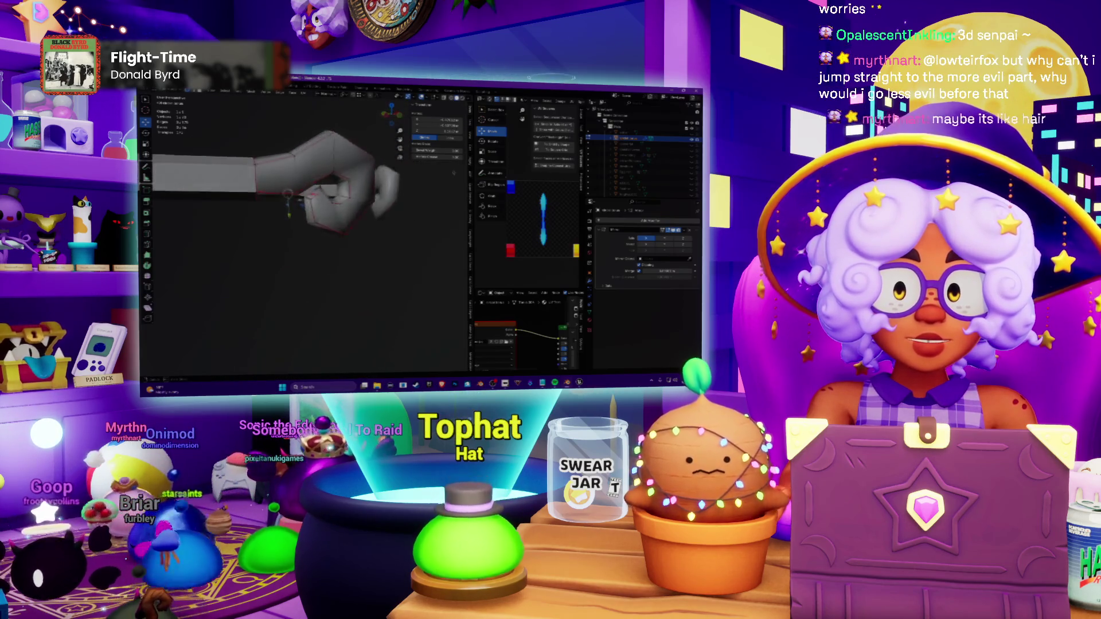
pyautogui.moveTo(302, 198); pyautogui.dragTo(301, 242, button='middle')
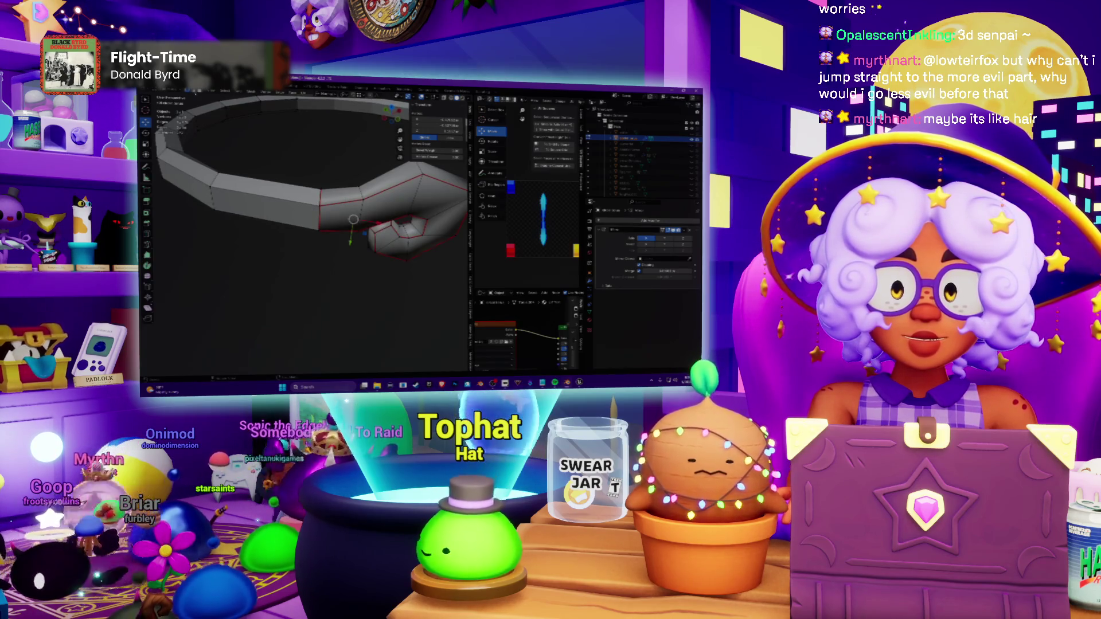
pyautogui.press('a')
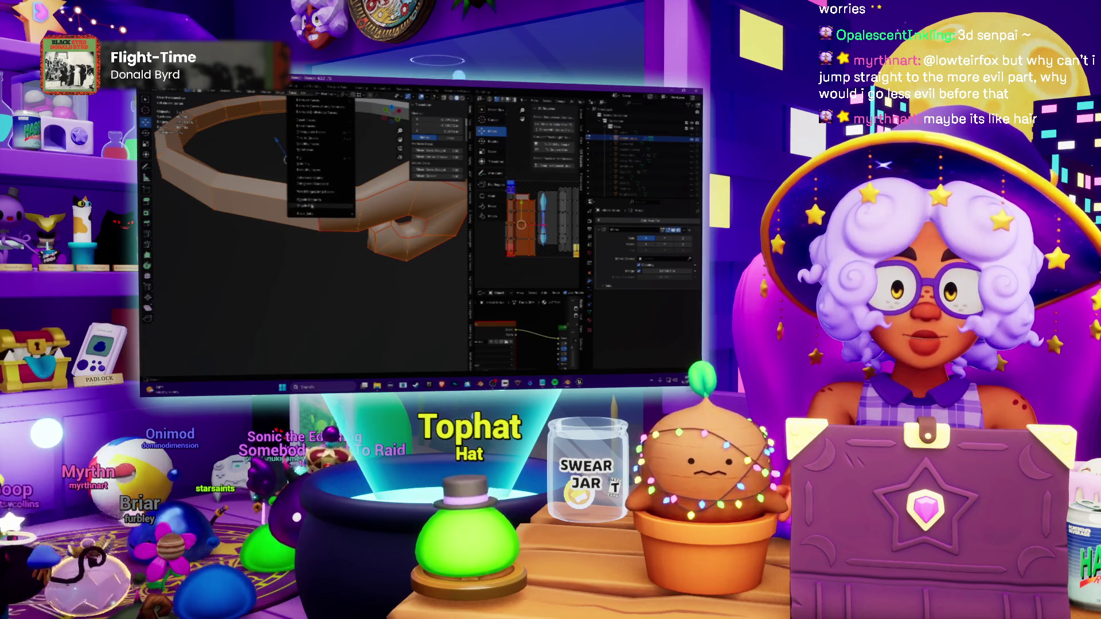
pyautogui.click(312, 205)
pyautogui.hotkey('alt', 'a')
# Step: Extrude the lower hook faces into a longer curl and pull back to view it whole
pyautogui.moveTo(301, 215)
pyautogui.mouseDown(button='middle')
pyautogui.moveTo(301, 258)
pyautogui.moveTo(327, 241)
pyautogui.moveTo(309, 237)
pyautogui.moveTo(335, 224)
pyautogui.moveTo(319, 224)
pyautogui.moveTo(370, 198)
pyautogui.mouseUp(button='middle')
pyautogui.scroll(3, 301, 249)
pyautogui.scroll(2, 327, 241)
pyautogui.scroll(2, 362, 224)
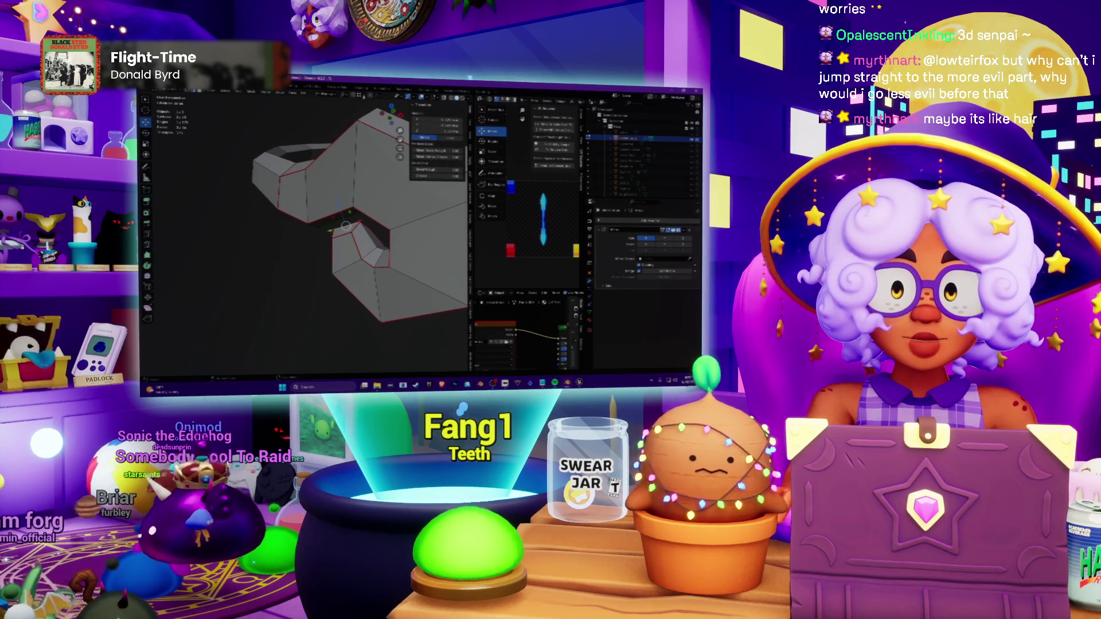
pyautogui.moveTo(344, 224); pyautogui.dragTo(371, 208, button='middle')
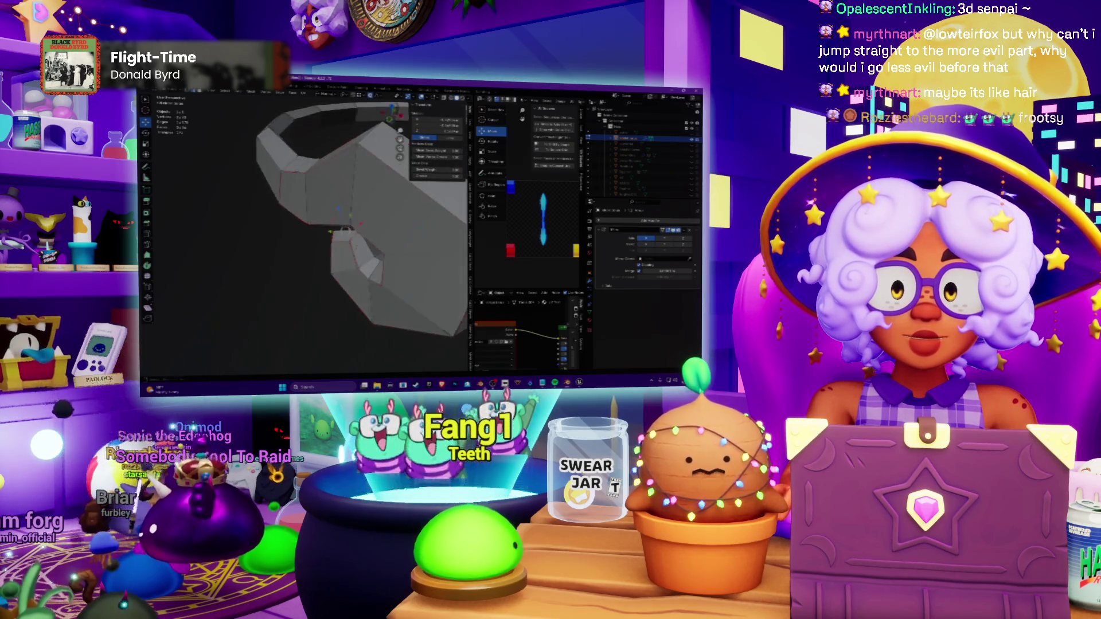
pyautogui.moveTo(345, 258)
pyautogui.mouseDown()
pyautogui.moveTo(352, 223)
pyautogui.moveTo(345, 260)
pyautogui.mouseUp()
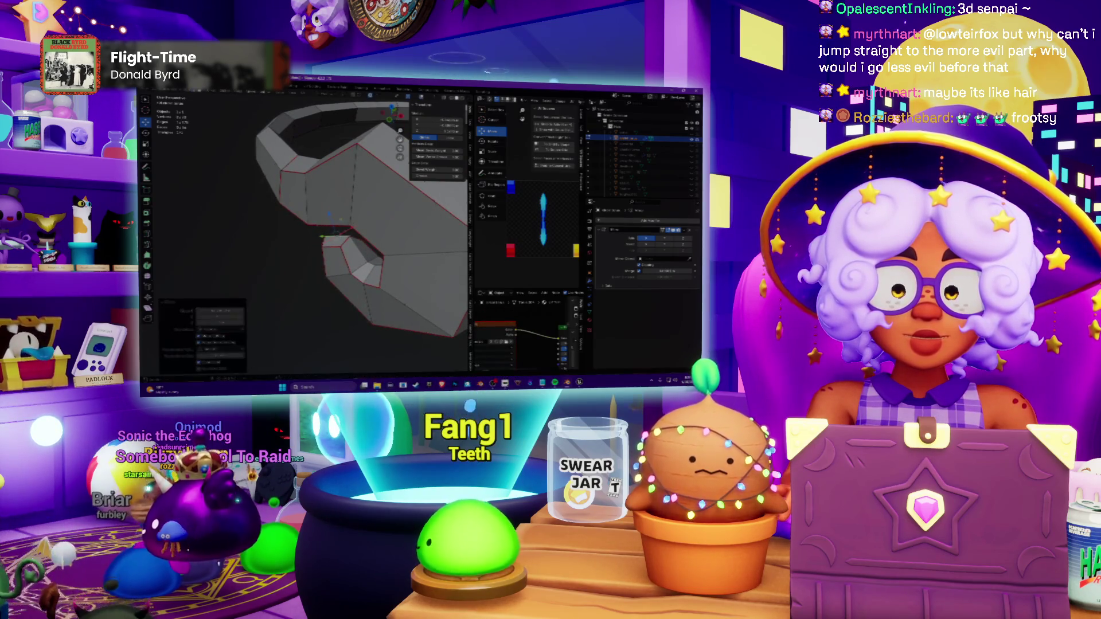
pyautogui.scroll(-3, 301, 224)
pyautogui.moveTo(301, 224); pyautogui.dragTo(267, 207, button='middle')
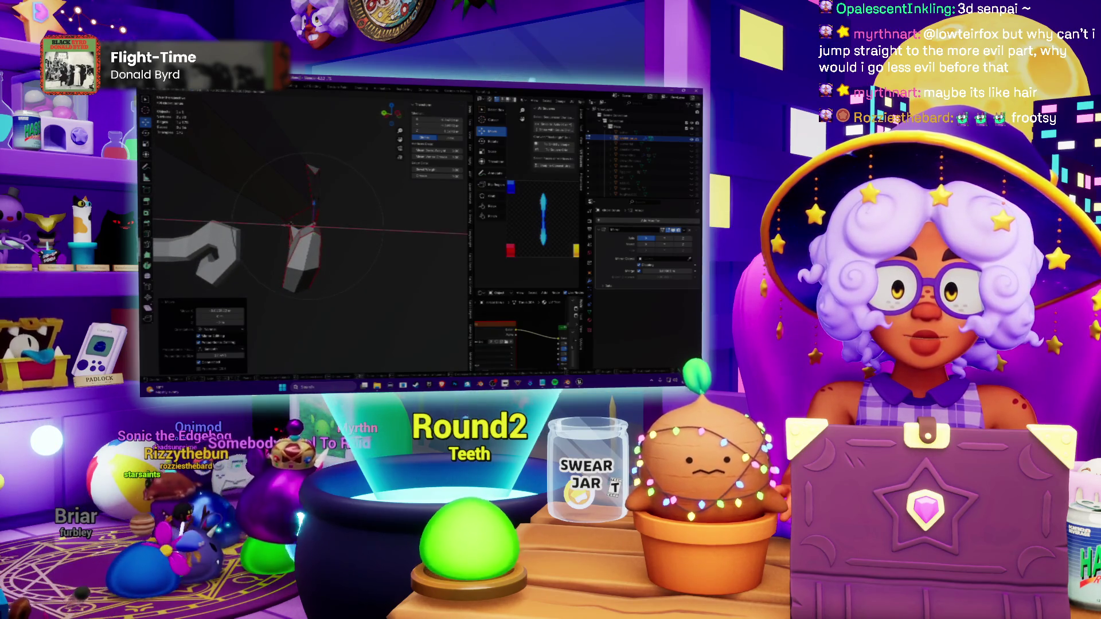
pyautogui.scroll(3, 291, 224)
pyautogui.moveTo(290, 225)
pyautogui.mouseDown(button='middle')
pyautogui.moveTo(316, 239)
pyautogui.moveTo(327, 228)
pyautogui.moveTo(335, 241)
pyautogui.moveTo(320, 244)
pyautogui.moveTo(306, 215)
pyautogui.moveTo(353, 227)
pyautogui.moveTo(340, 241)
pyautogui.mouseUp(button='middle')
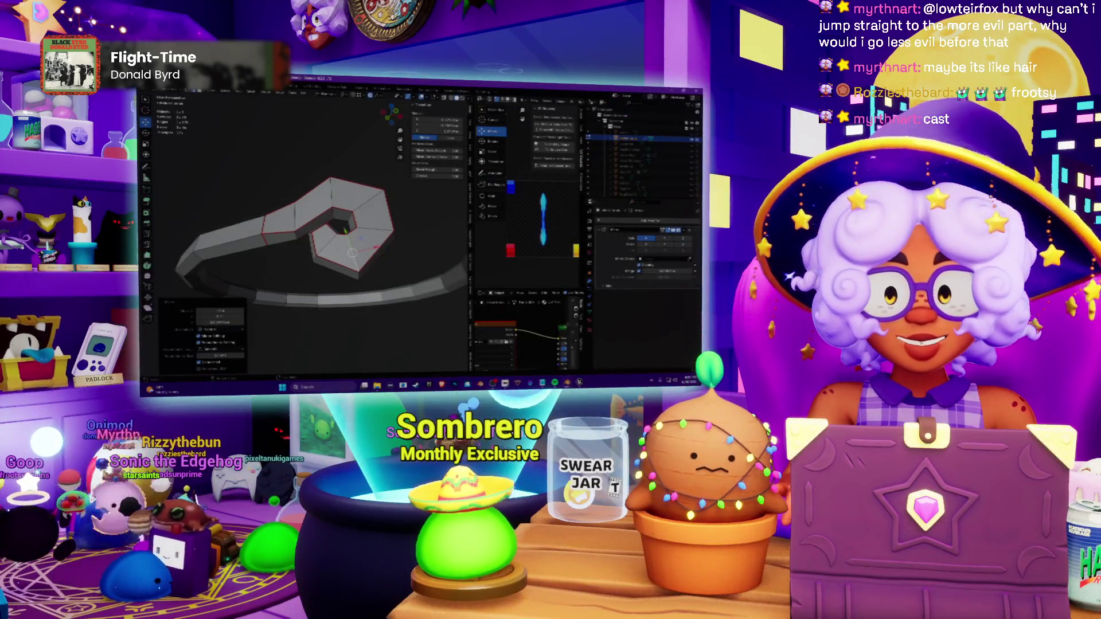
# Step: Orbit around the bent mesh to inspect the hooked end and the end block from several sides
pyautogui.moveTo(344, 232)
pyautogui.mouseDown(button='middle')
pyautogui.moveTo(327, 215)
pyautogui.moveTo(338, 195)
pyautogui.mouseUp(button='middle')
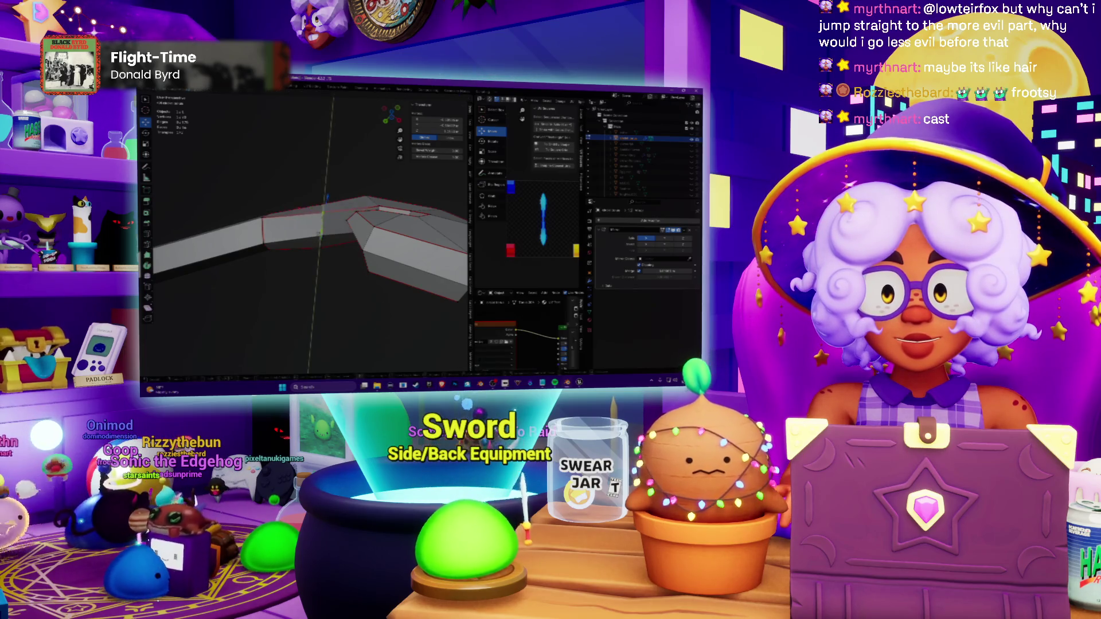
pyautogui.moveTo(324, 190); pyautogui.dragTo(327, 170, button='middle')
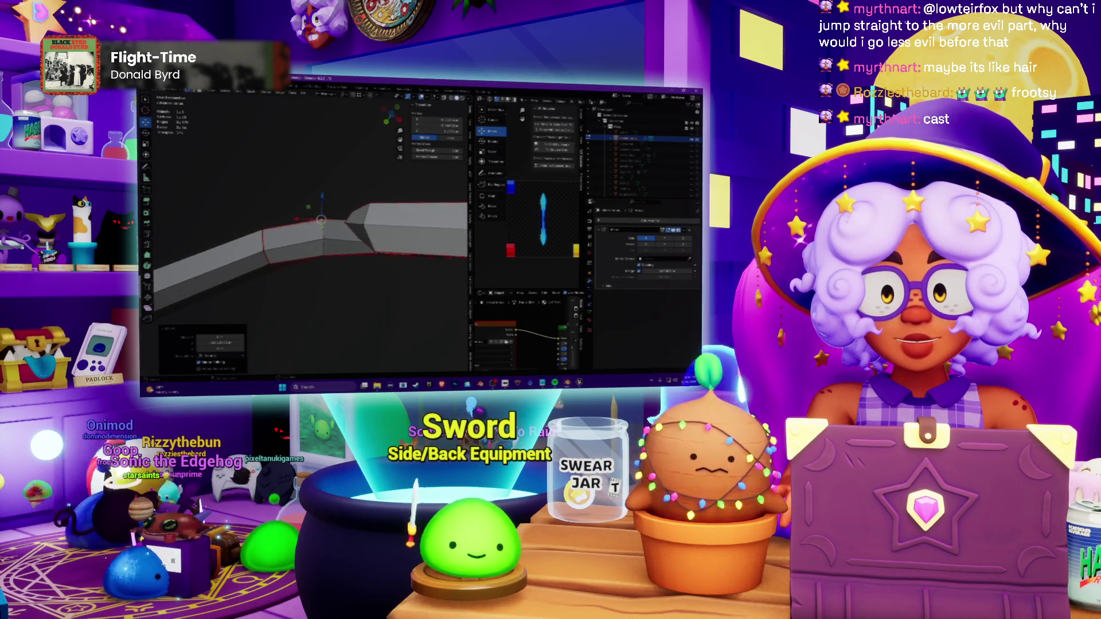
pyautogui.moveTo(327, 171); pyautogui.dragTo(381, 209, button='middle')
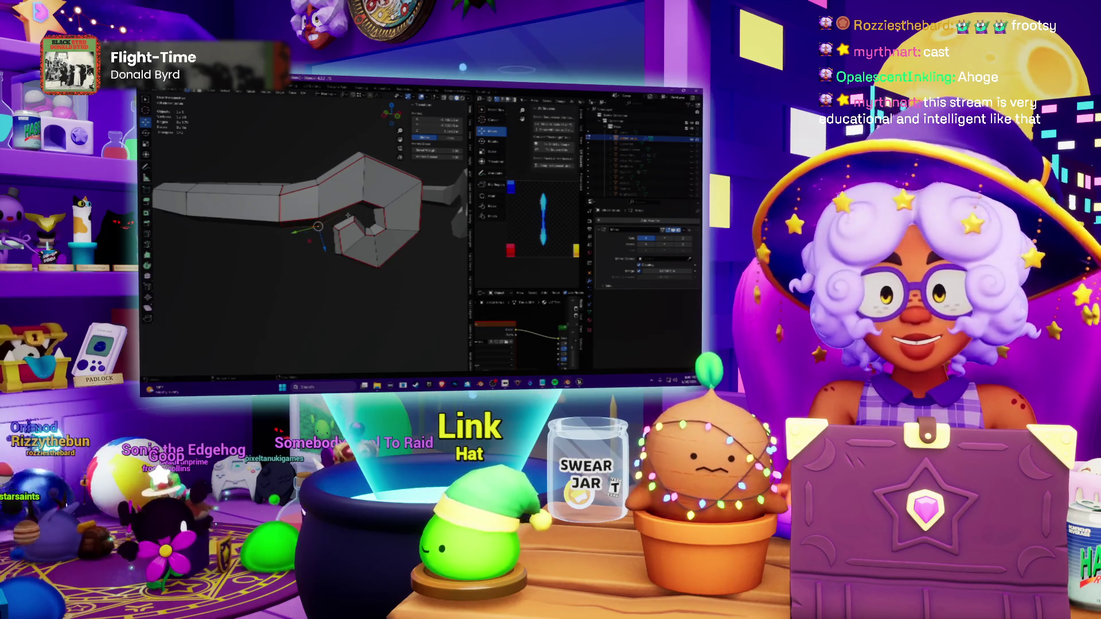
pyautogui.moveTo(301, 233)
pyautogui.mouseDown(button='middle')
pyautogui.moveTo(327, 215)
pyautogui.moveTo(310, 220)
pyautogui.mouseUp(button='middle')
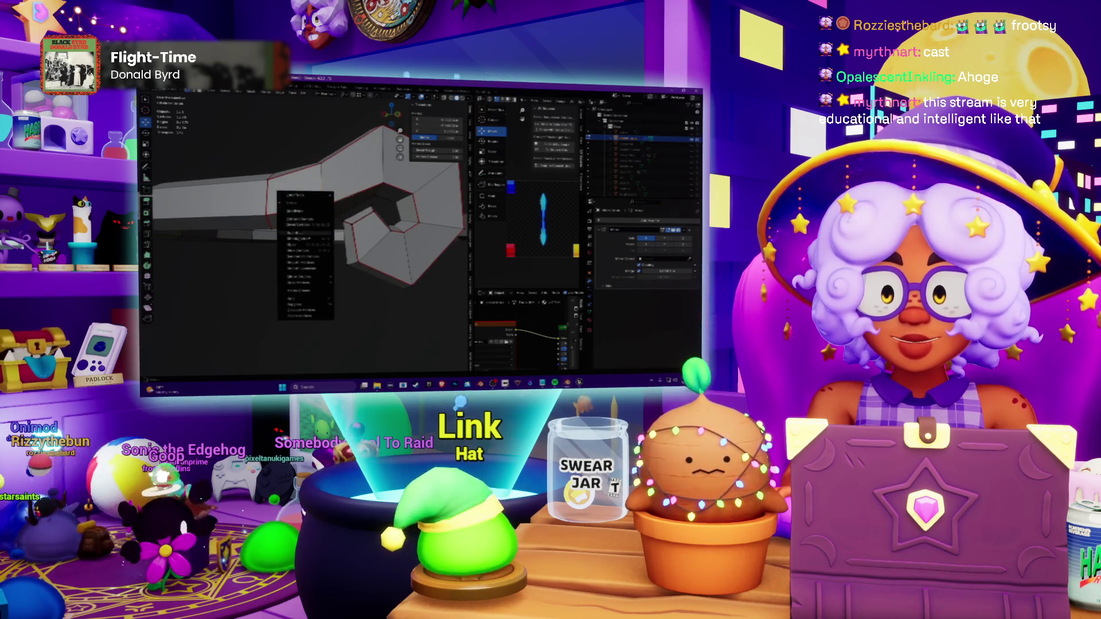
pyautogui.click(310, 254)
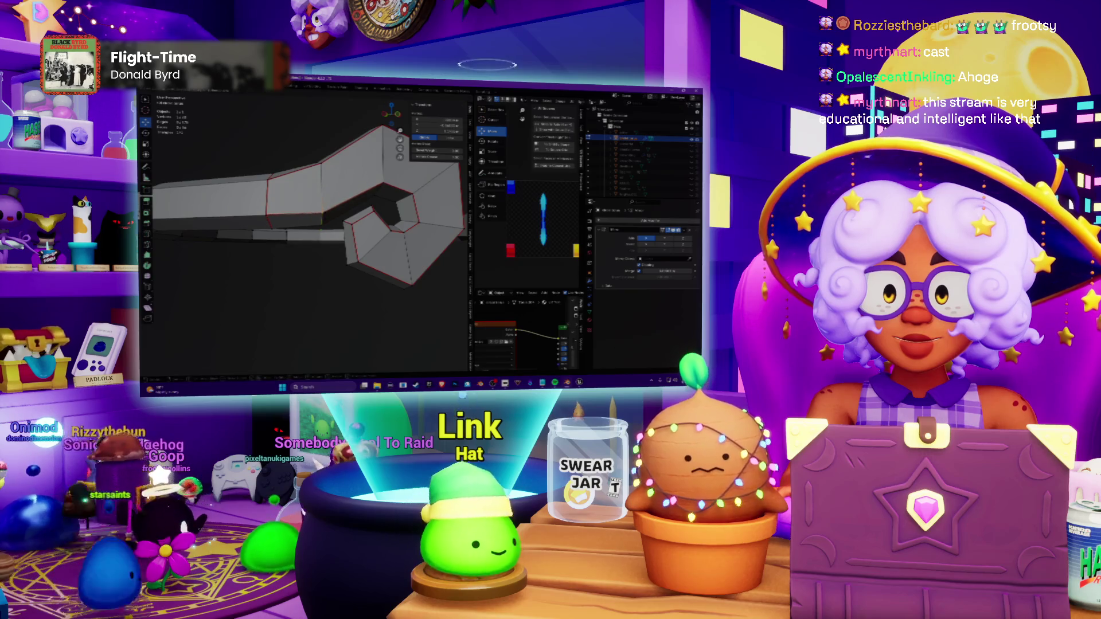
pyautogui.moveTo(309, 232); pyautogui.dragTo(335, 223, button='middle')
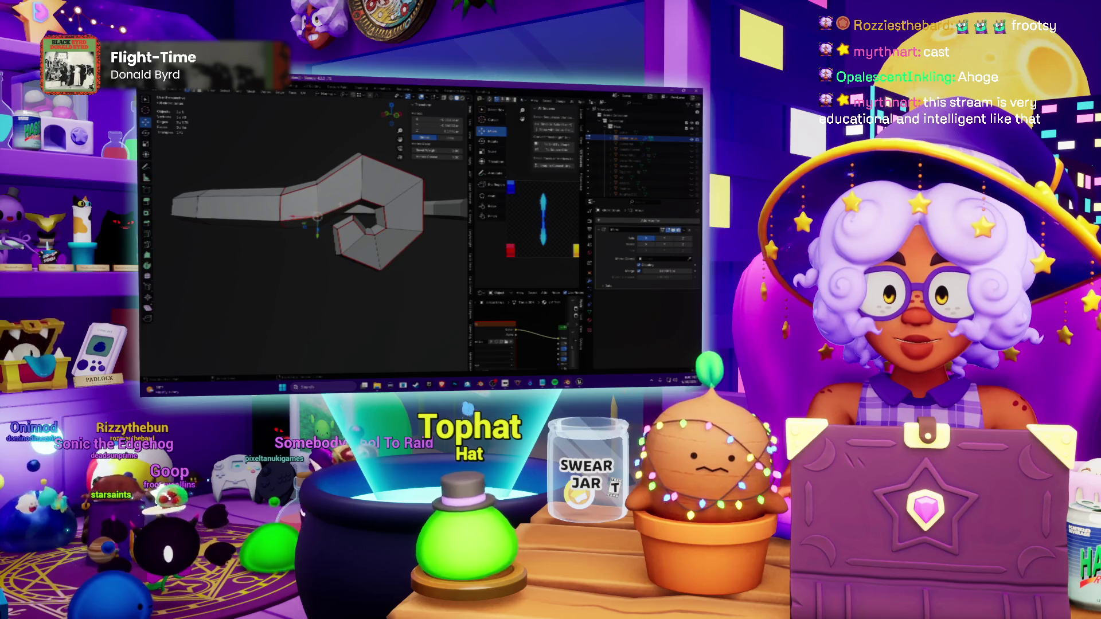
pyautogui.scroll(-3, 340, 204)
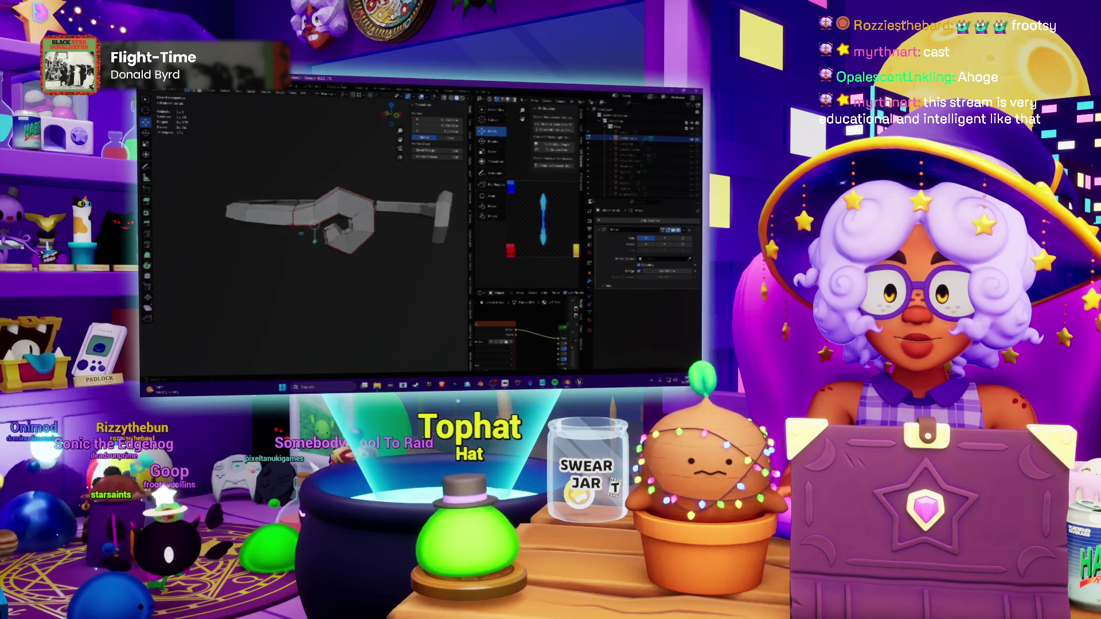
pyautogui.moveTo(327, 228); pyautogui.dragTo(422, 234, button='middle')
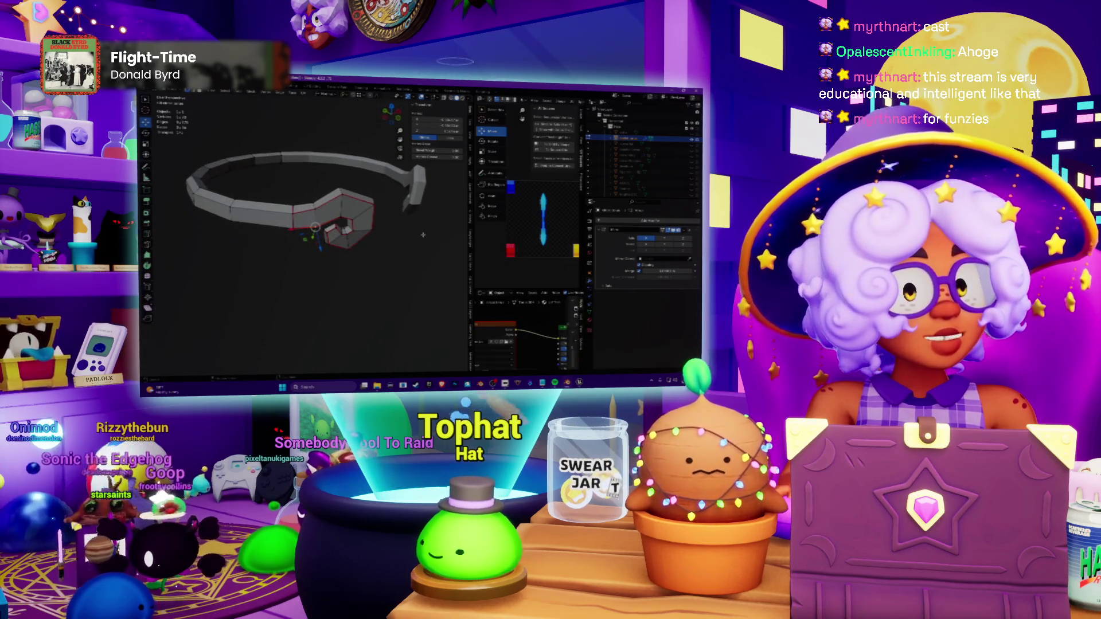
pyautogui.scroll(5, 422, 234)
pyautogui.moveTo(423, 234); pyautogui.dragTo(400, 160, button='middle')
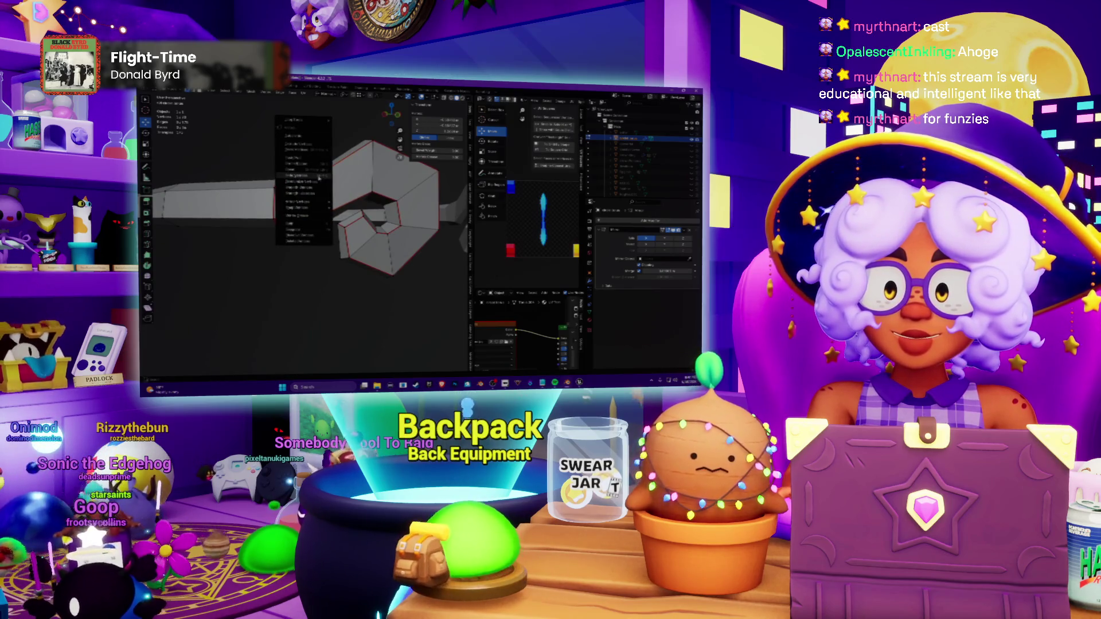
pyautogui.scroll(-4, 318, 179)
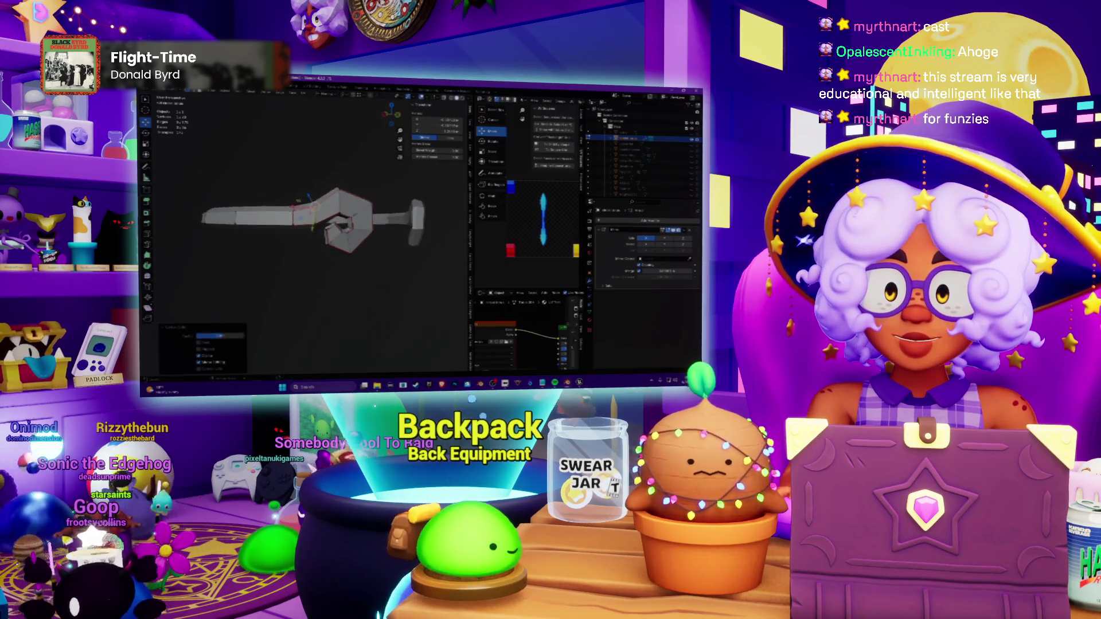
pyautogui.scroll(3, 306, 228)
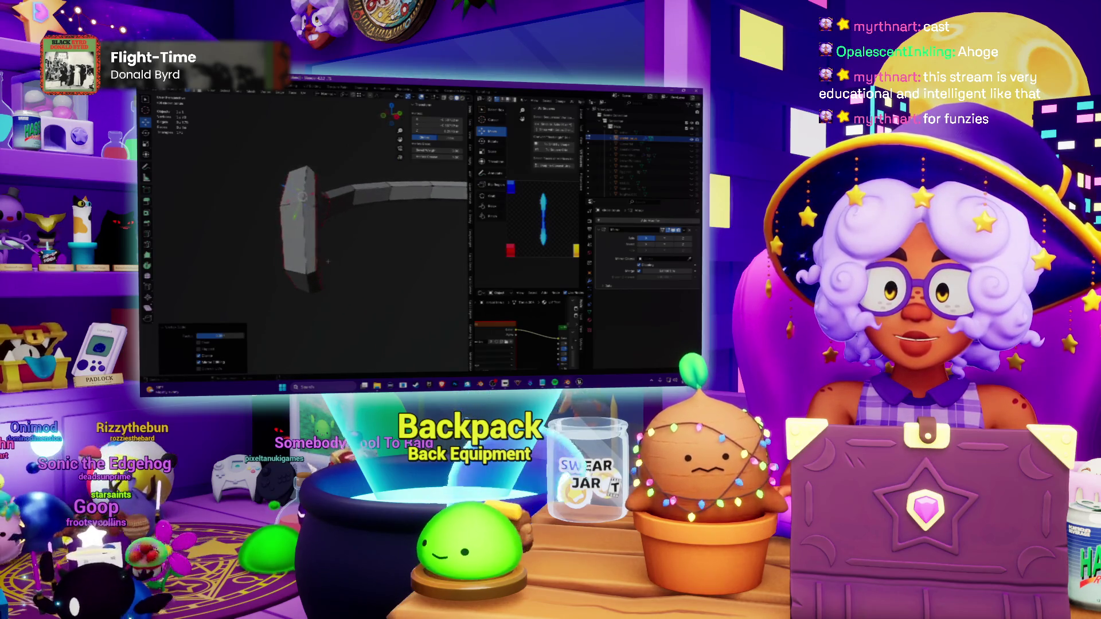
pyautogui.moveTo(327, 233); pyautogui.dragTo(325, 235, button='middle')
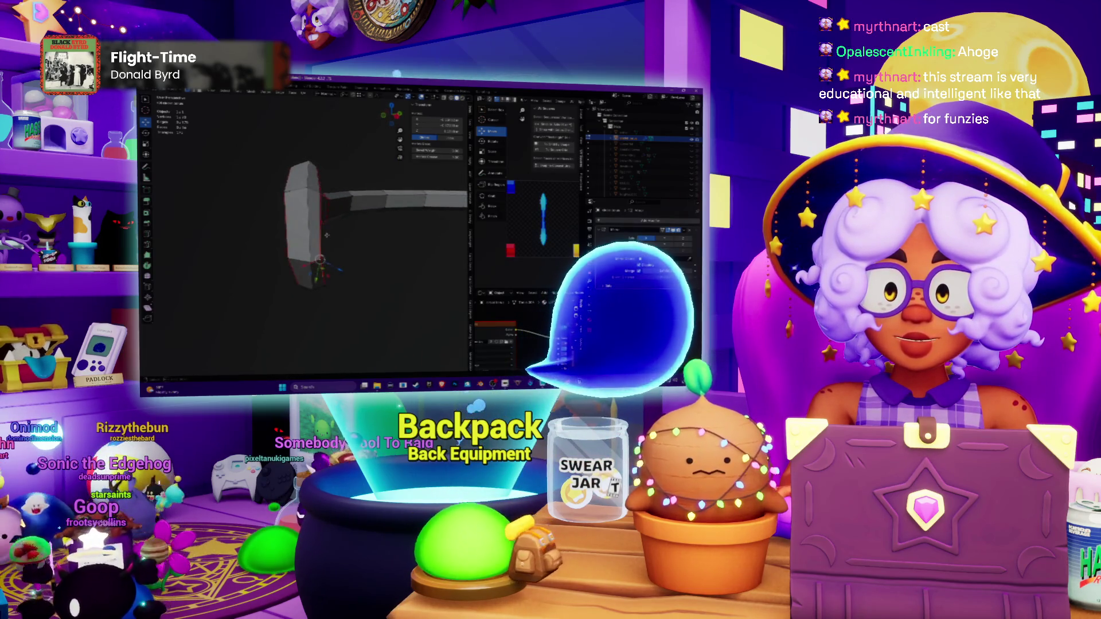
# Step: Place the pivot at the end block's top and rotate the block about the Z axis to its new orientation
pyautogui.keyDown('shift'); pyautogui.rightClick(320, 191); pyautogui.keyUp('shift')
pyautogui.press('z')
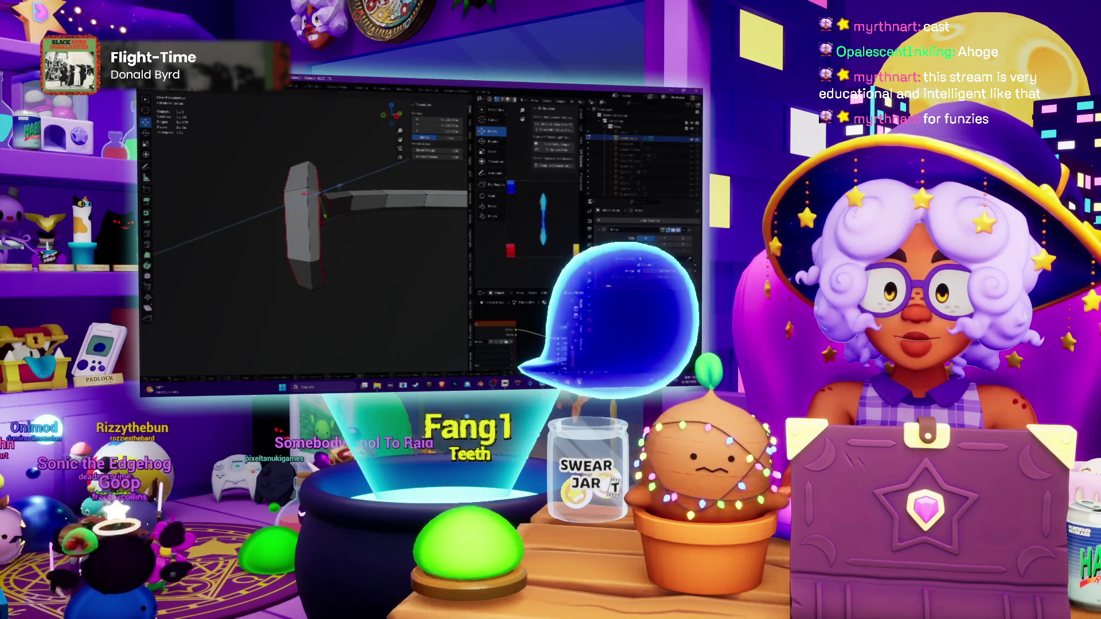
pyautogui.moveTo(327, 232)
pyautogui.mouseDown(button='middle')
pyautogui.moveTo(318, 216)
pyautogui.moveTo(339, 186)
pyautogui.moveTo(344, 215)
pyautogui.moveTo(327, 225)
pyautogui.mouseUp(button='middle')
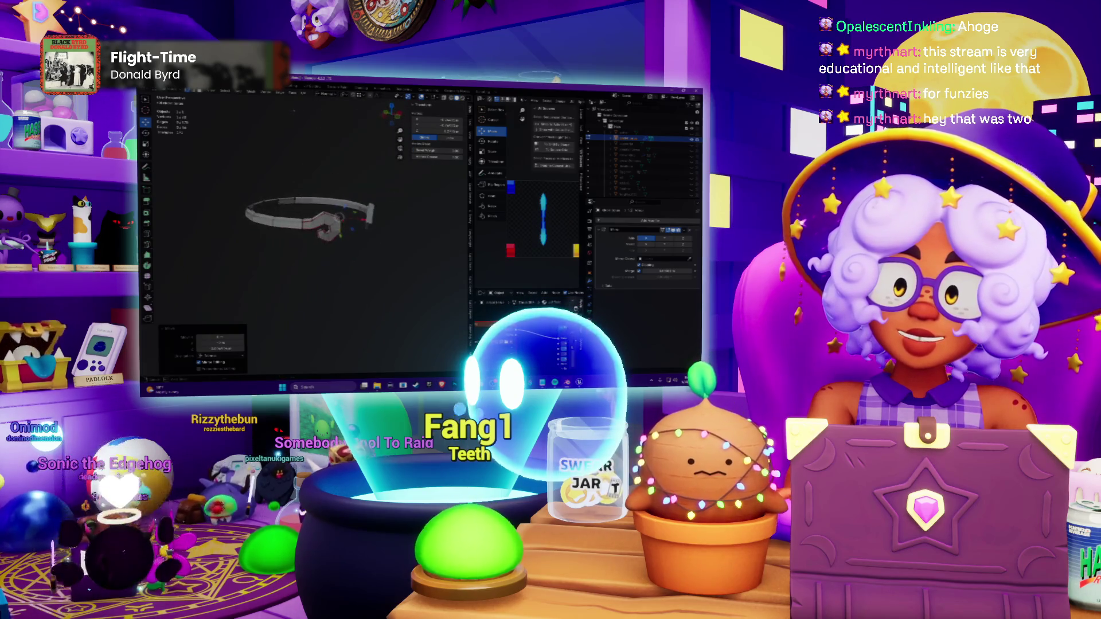
pyautogui.scroll(3, 301, 232)
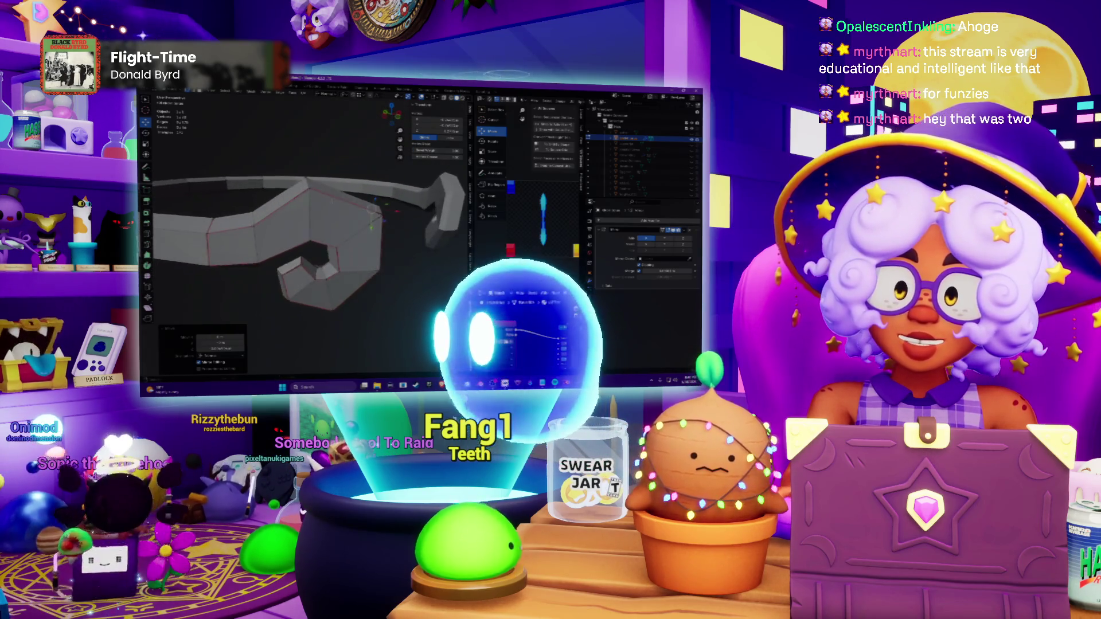
# Step: Select the whole mesh, switch to the UV editing layout and toggle the UV island selection on and off
pyautogui.press('a')
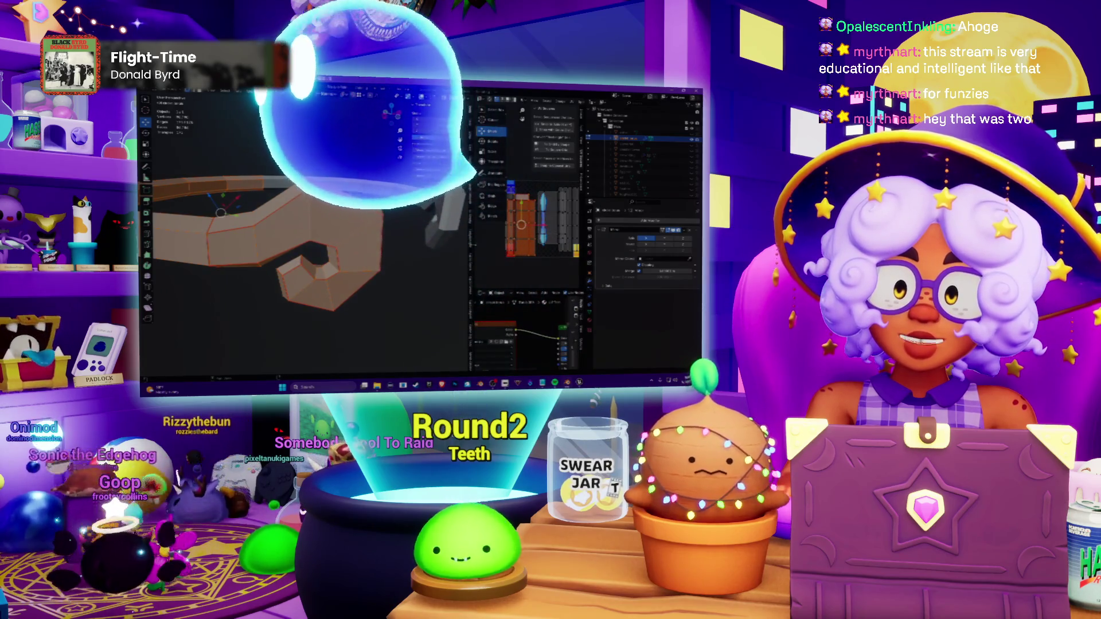
pyautogui.hotkey('ctrl', 'pagedown')
pyautogui.scroll(-3, 437, 226)
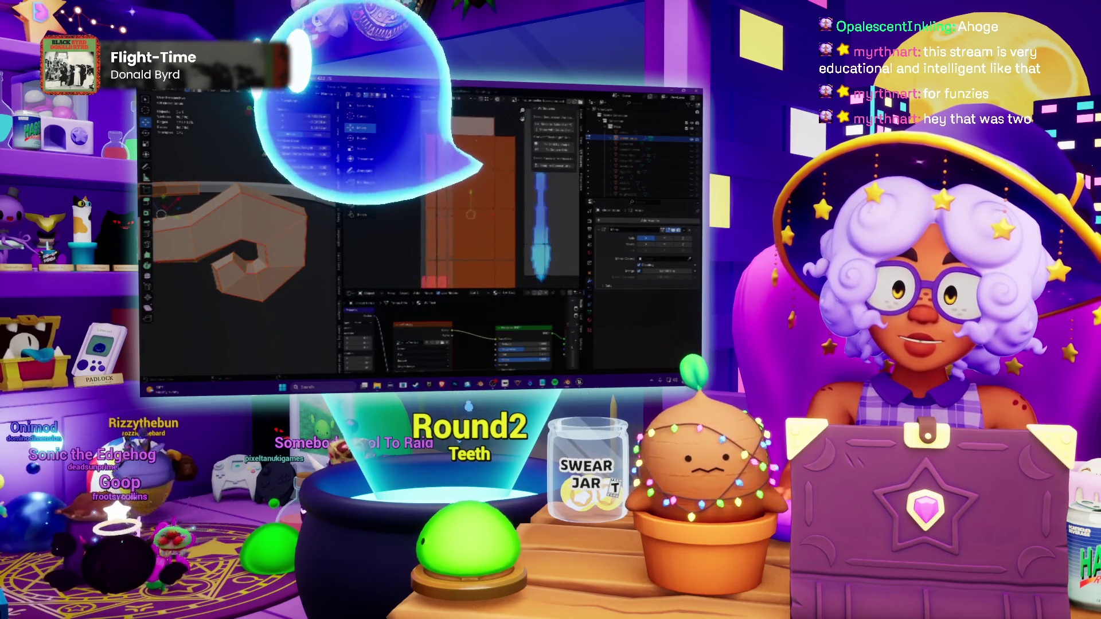
pyautogui.hotkey('alt', 'a')
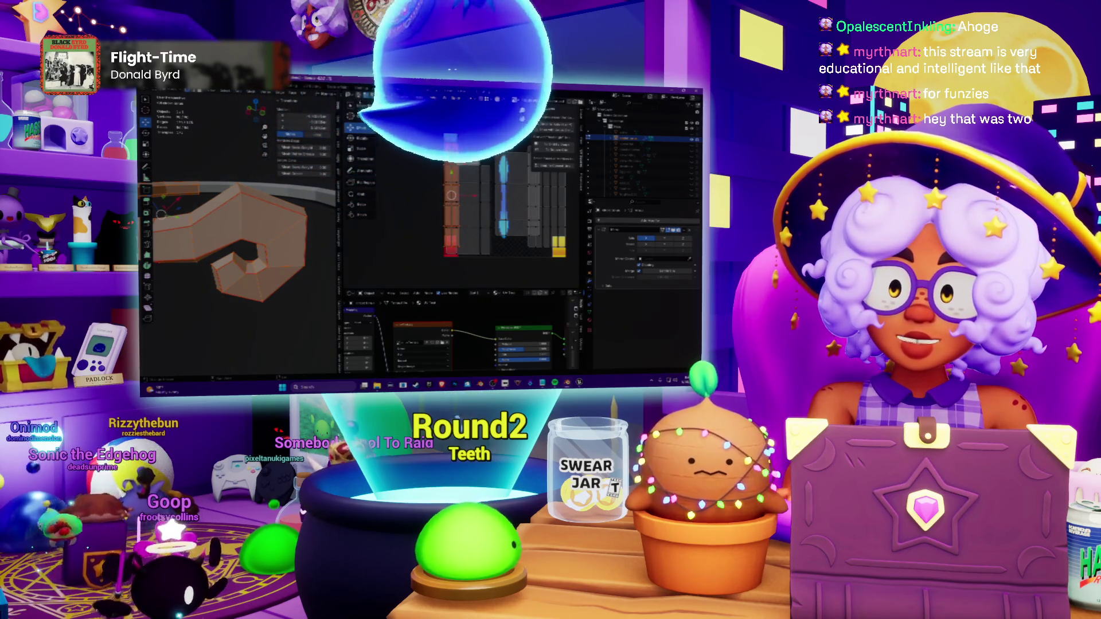
pyautogui.press('a')
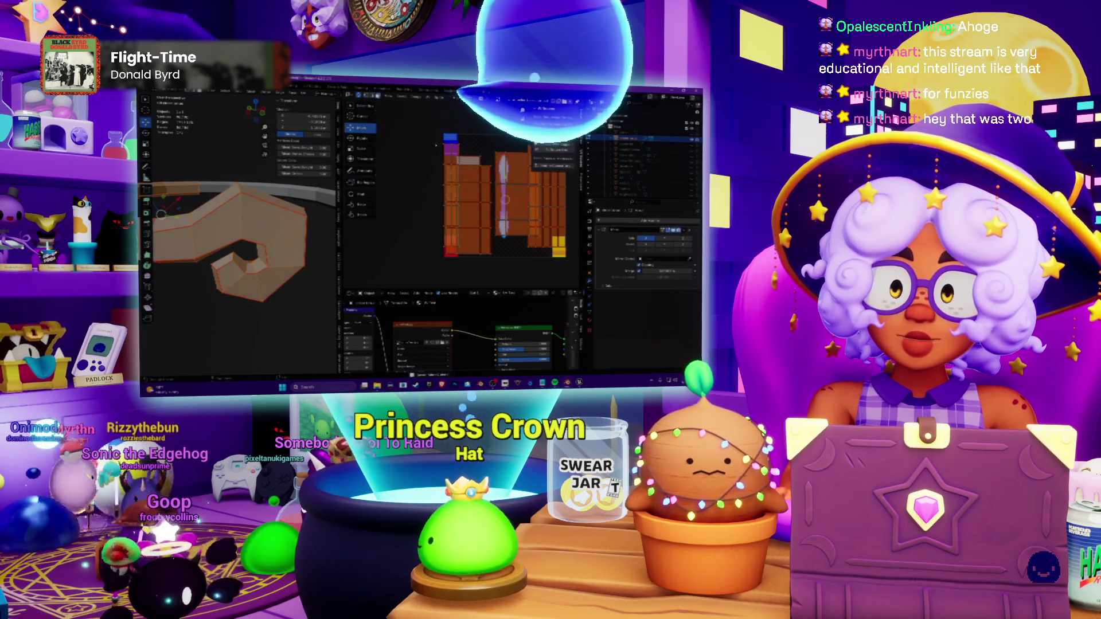
pyautogui.hotkey('alt', 'a')
# Step: Select the entire ring mesh in the viewport and orbit to a lower, closer view of it
pyautogui.moveTo(241, 258)
pyautogui.mouseDown(button='middle')
pyautogui.moveTo(275, 249)
pyautogui.moveTo(258, 207)
pyautogui.mouseUp(button='middle')
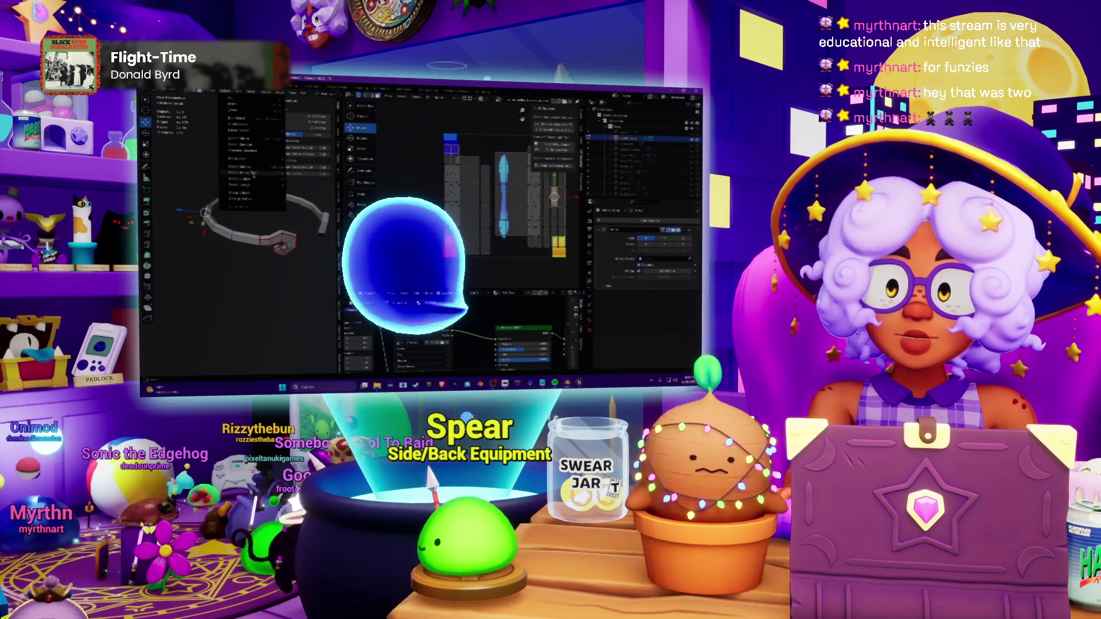
pyautogui.click(301, 175)
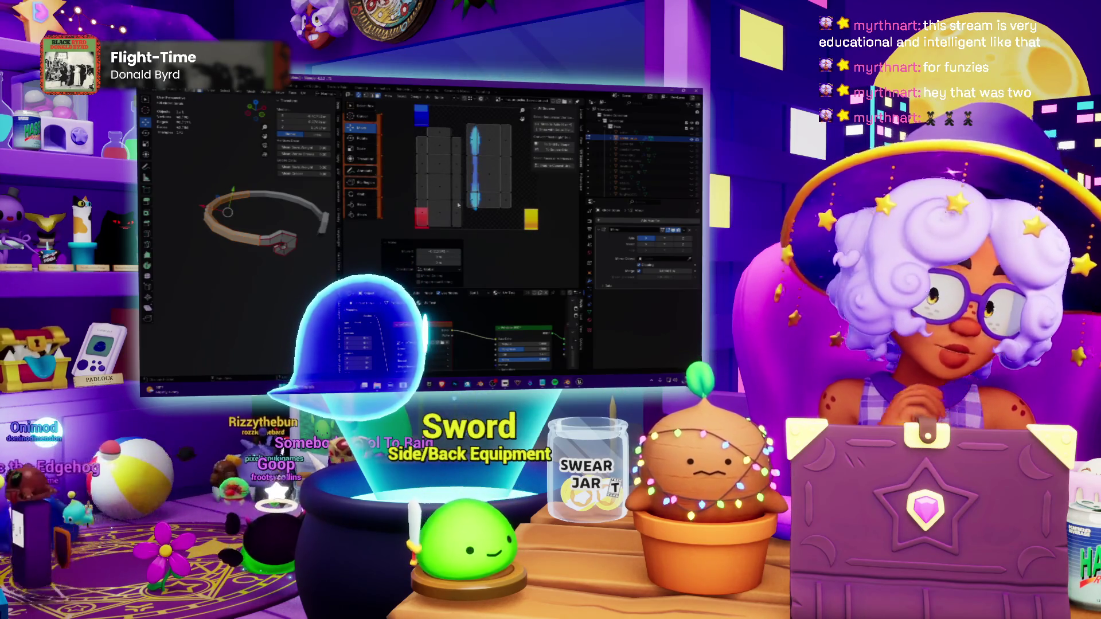
pyautogui.scroll(3, 237, 216)
pyautogui.moveTo(237, 215); pyautogui.dragTo(258, 199, button='middle')
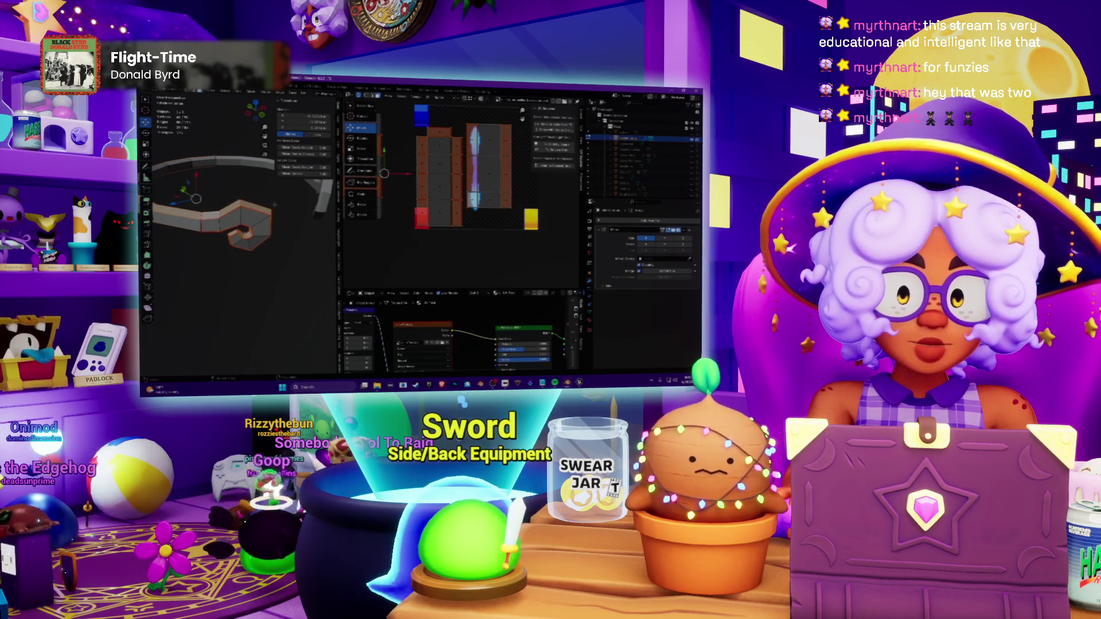
pyautogui.moveTo(237, 215); pyautogui.dragTo(259, 207, button='middle')
pyautogui.scroll(5, 237, 215)
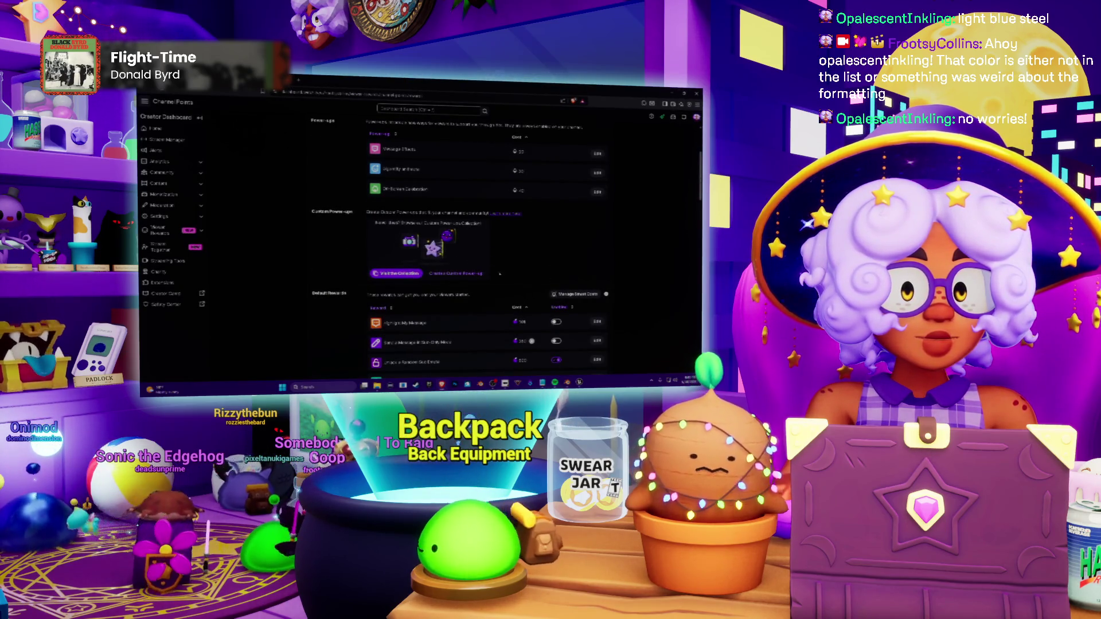
# Step: Bring up the Custom Power-ups Collection from the Channel Points page
pyautogui.click(396, 274)
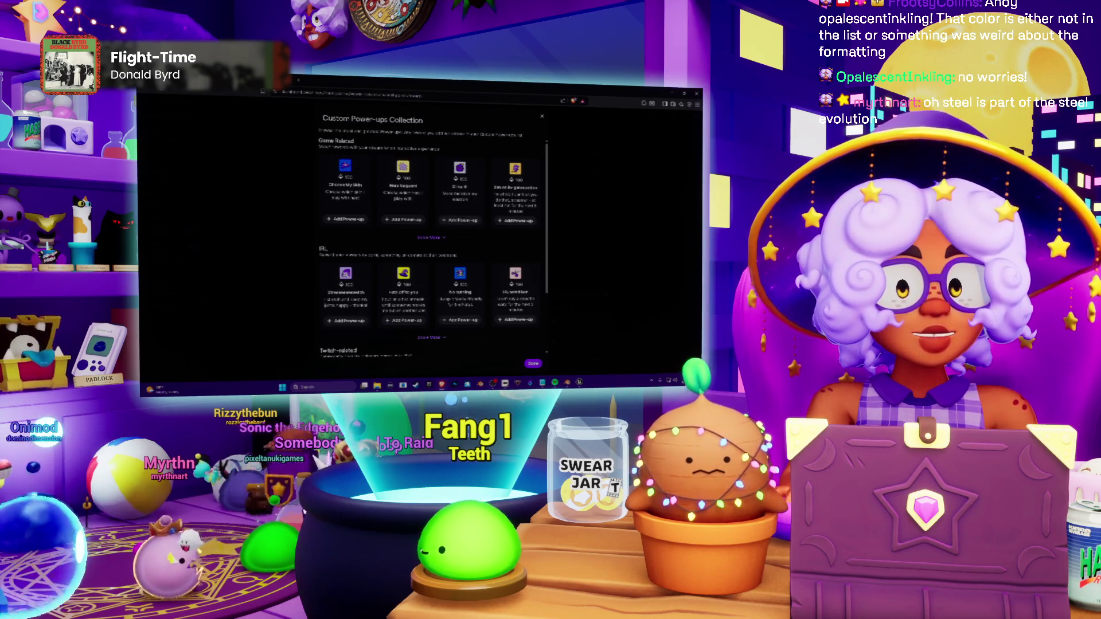
pyautogui.scroll(-3, 430, 241)
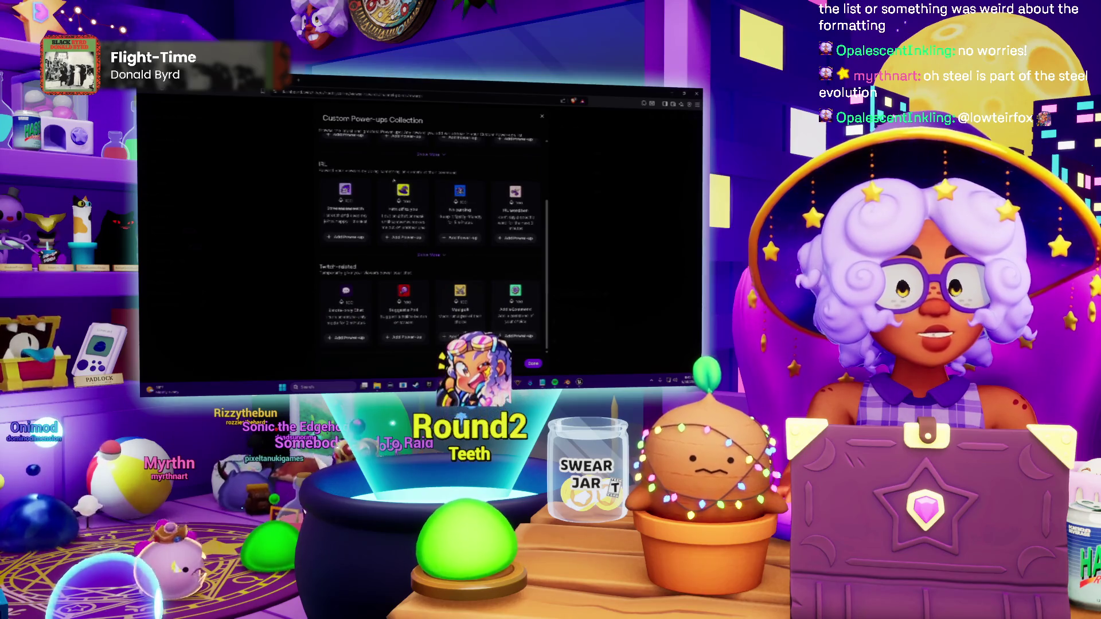
pyautogui.scroll(2, 430, 242)
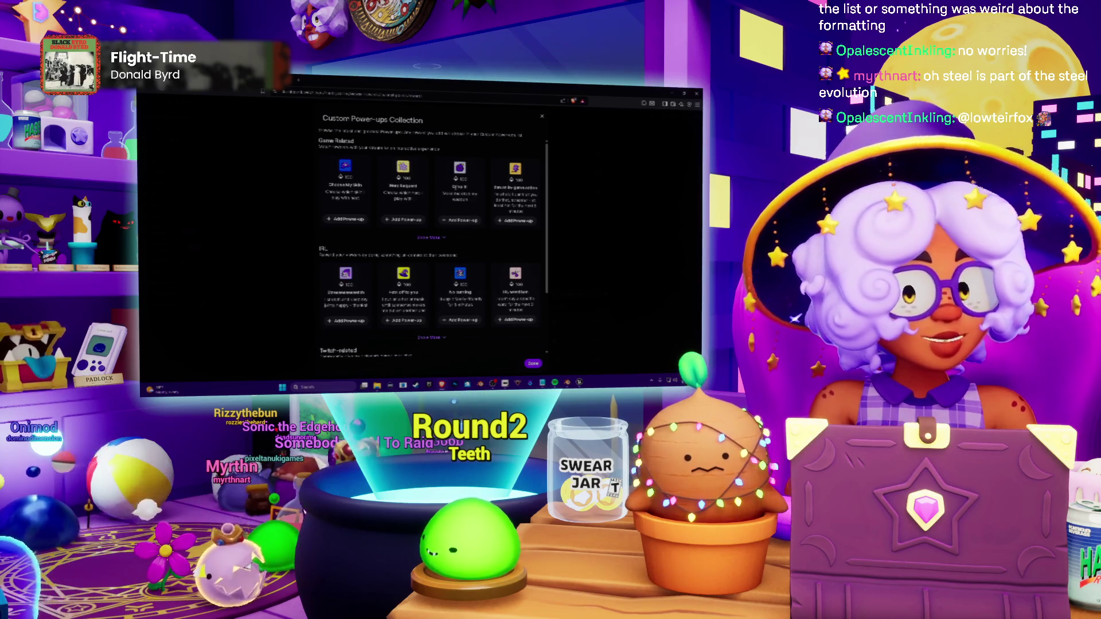
pyautogui.scroll(-2, 430, 241)
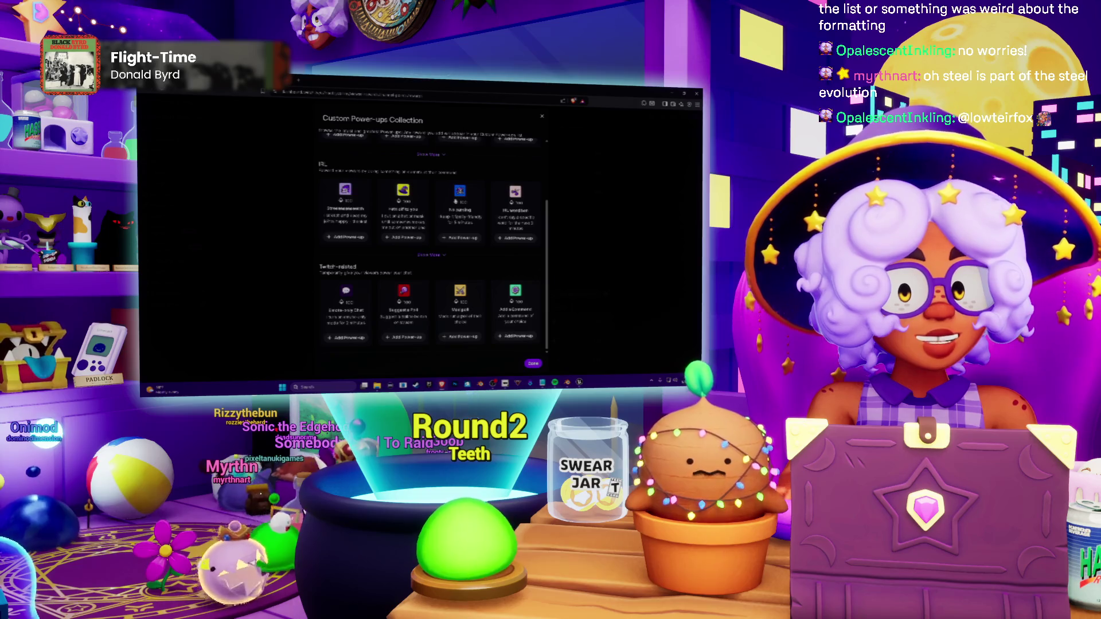
pyautogui.scroll(2, 431, 242)
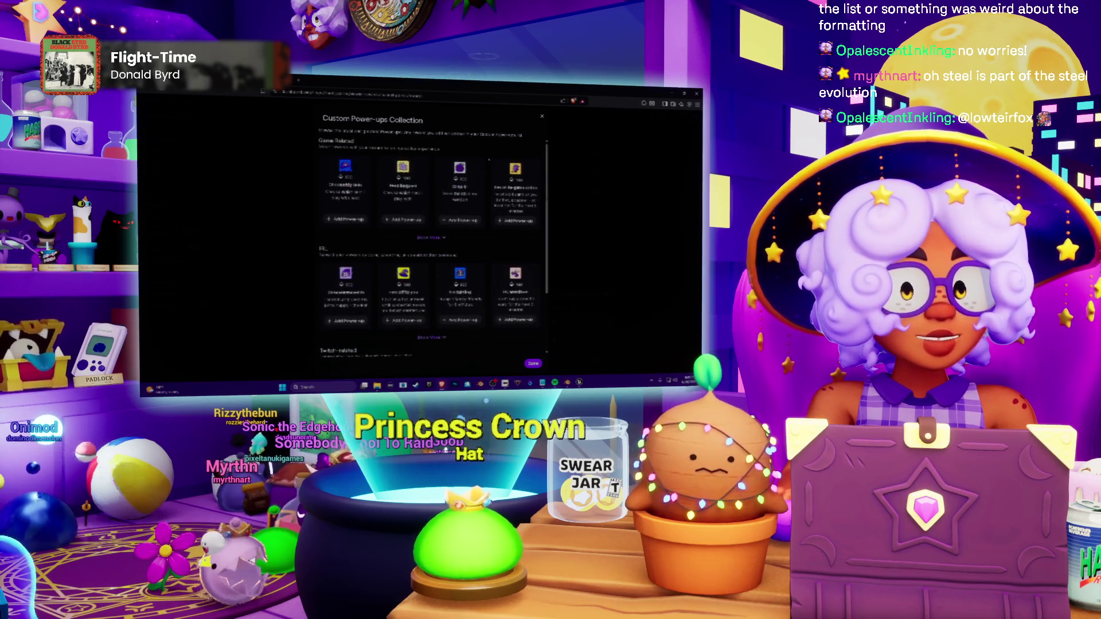
# Step: Close the Custom Power-ups Collection to return to the Channel Points page
pyautogui.click(543, 118)
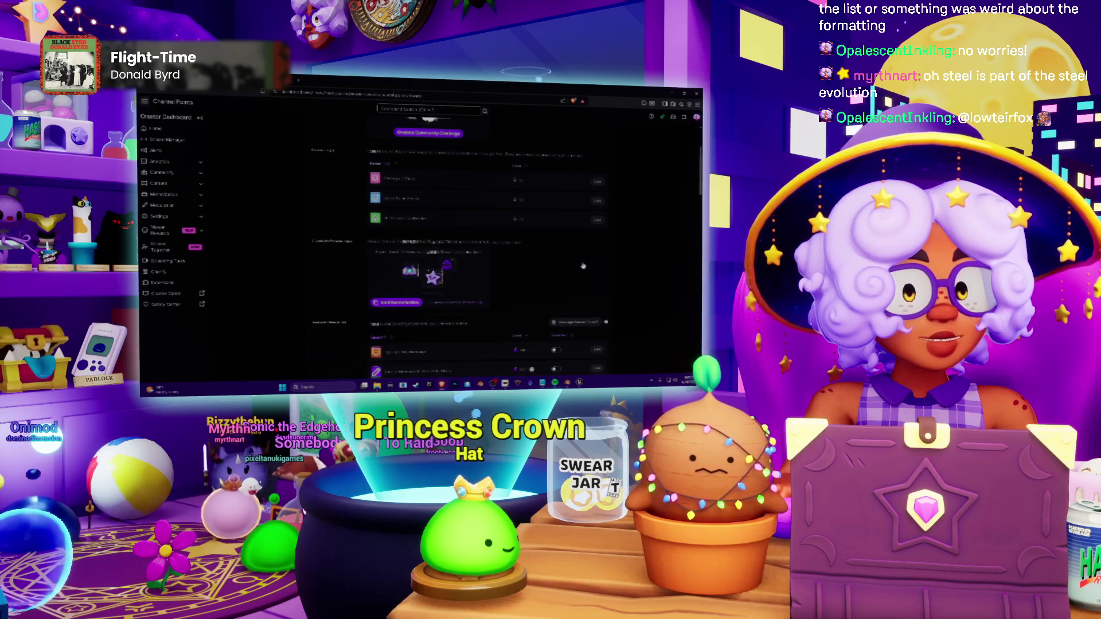
pyautogui.scroll(-2, 430, 241)
pyautogui.scroll(-2, 431, 241)
pyautogui.scroll(-2, 431, 241)
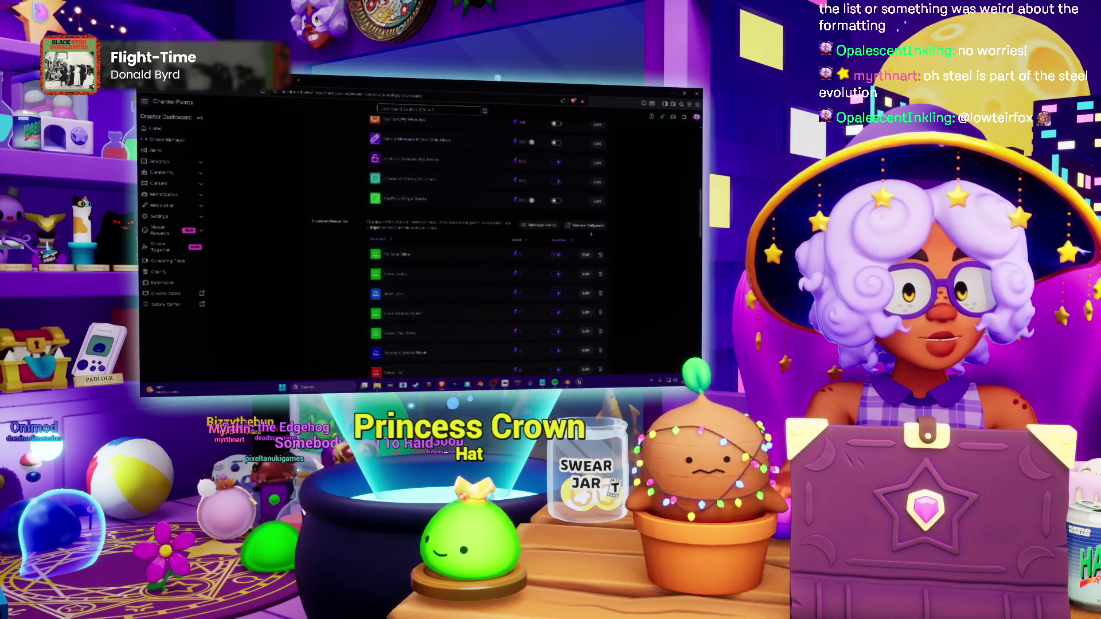
# Step: Bring up the All Requests window listing viewer reward requests
pyautogui.click(591, 225)
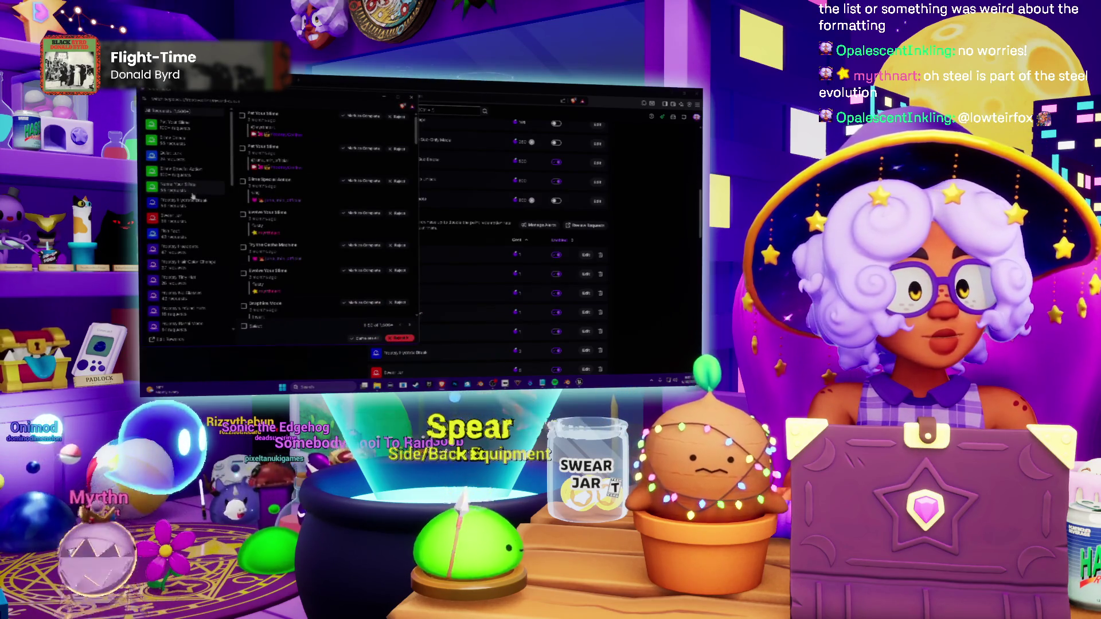
pyautogui.scroll(-3, 185, 223)
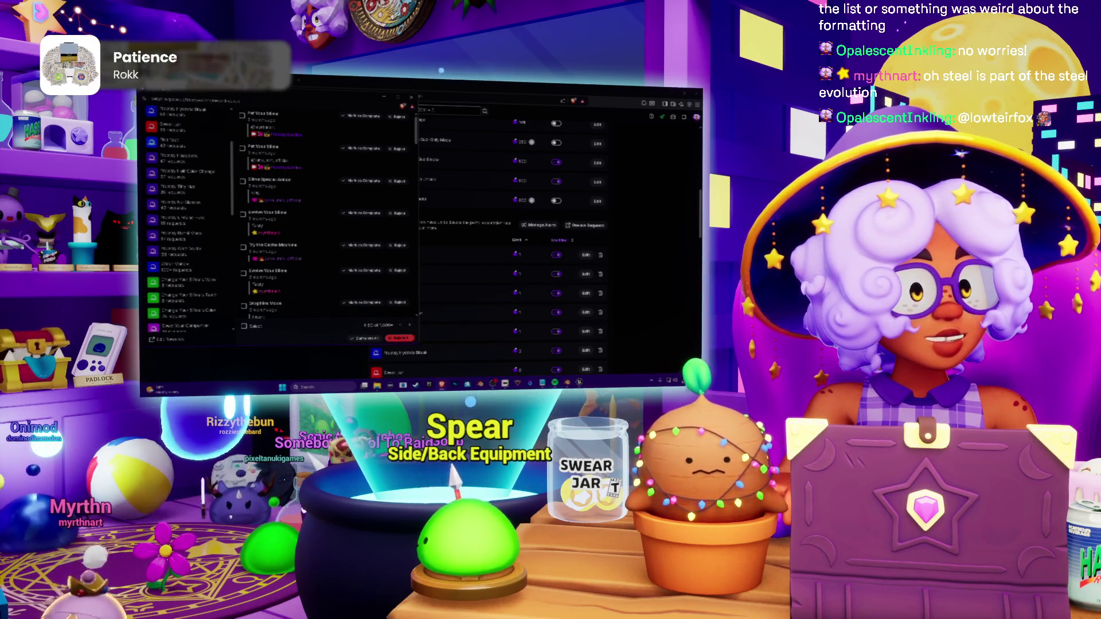
pyautogui.scroll(-2, 185, 223)
pyautogui.scroll(-2, 215, 250)
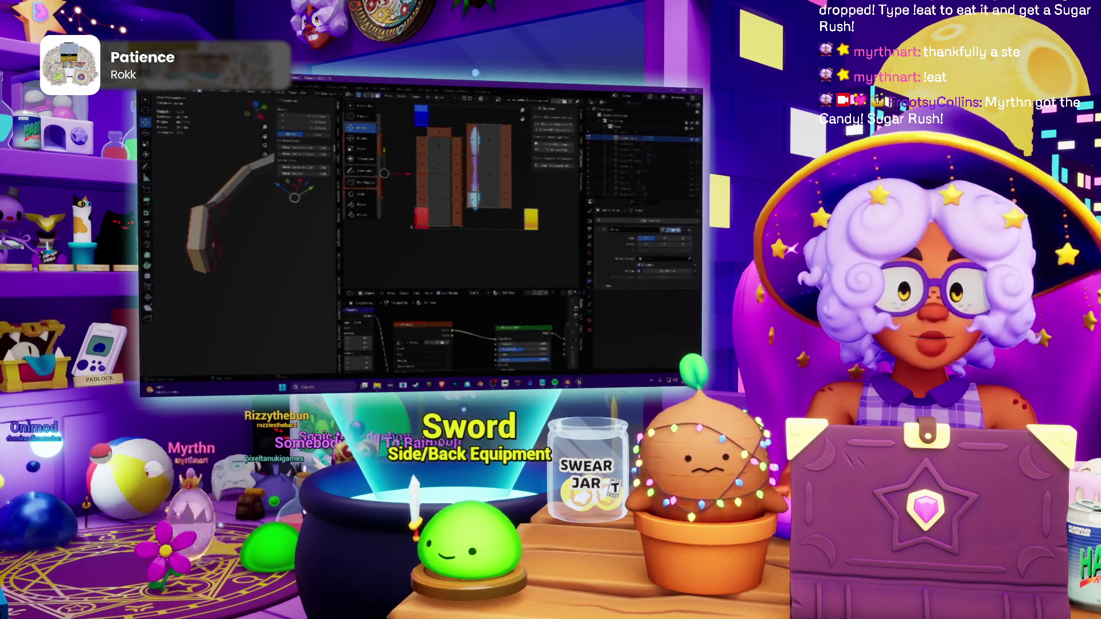
pyautogui.scroll(1, 412, 220)
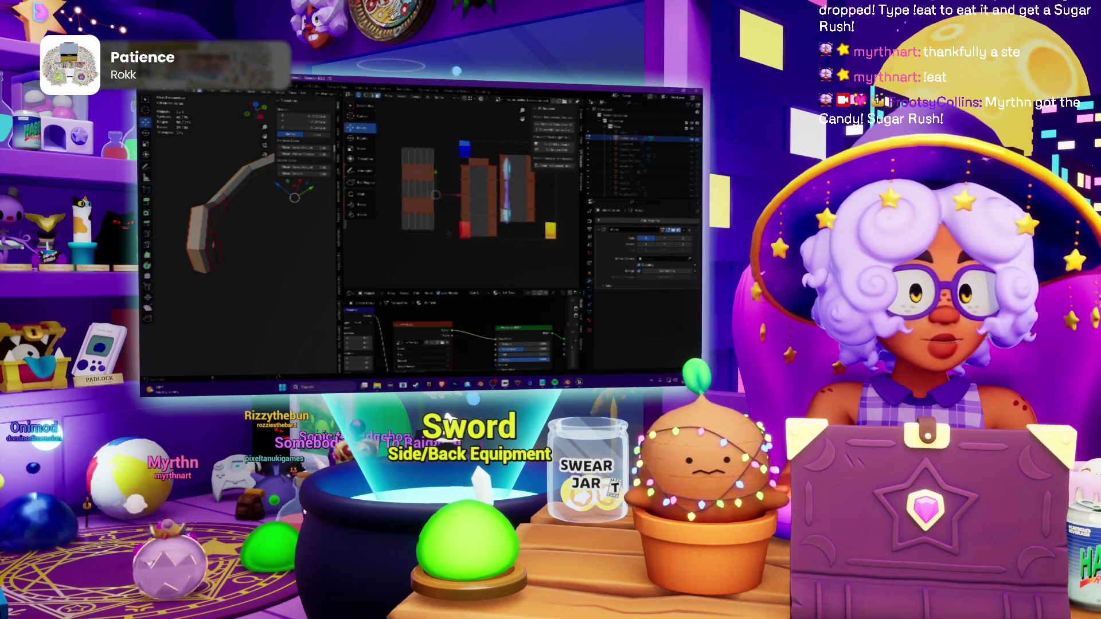
pyautogui.scroll(1, 429, 235)
# Step: Pan the UV layout and orbit the limb to compare the UV islands against the mesh
pyautogui.moveTo(430, 233); pyautogui.dragTo(456, 225, button='middle')
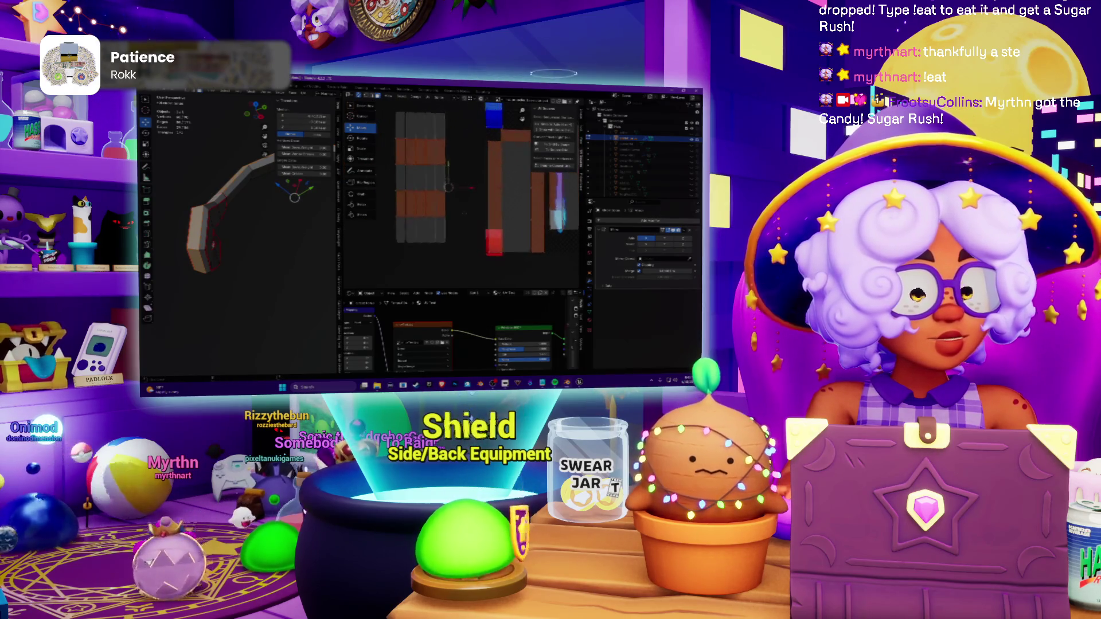
pyautogui.scroll(-2, 455, 209)
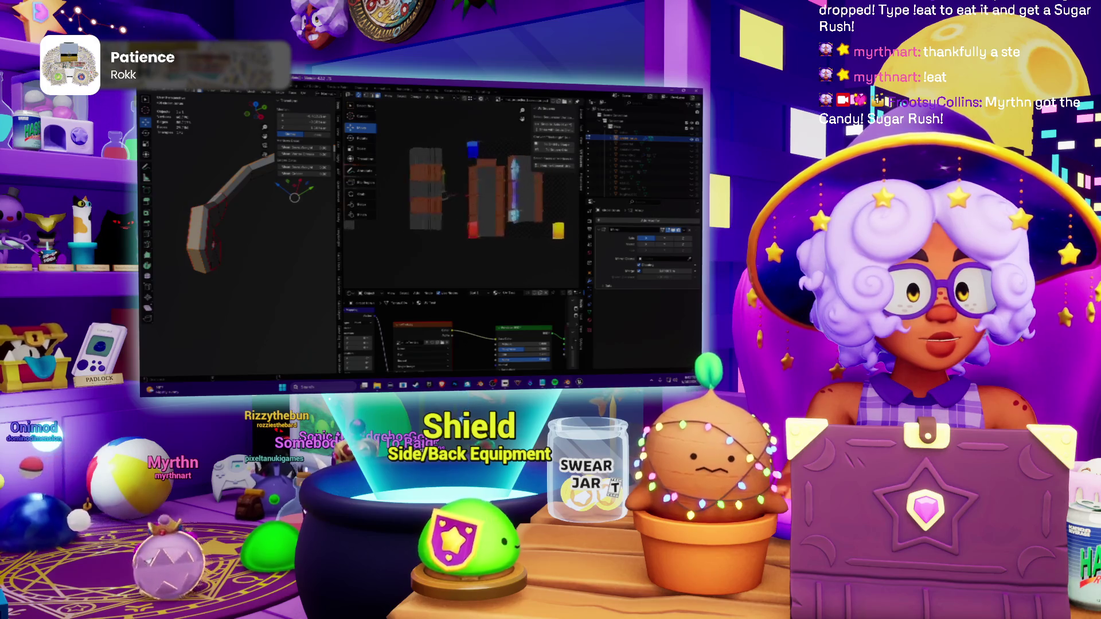
pyautogui.scroll(-2, 430, 207)
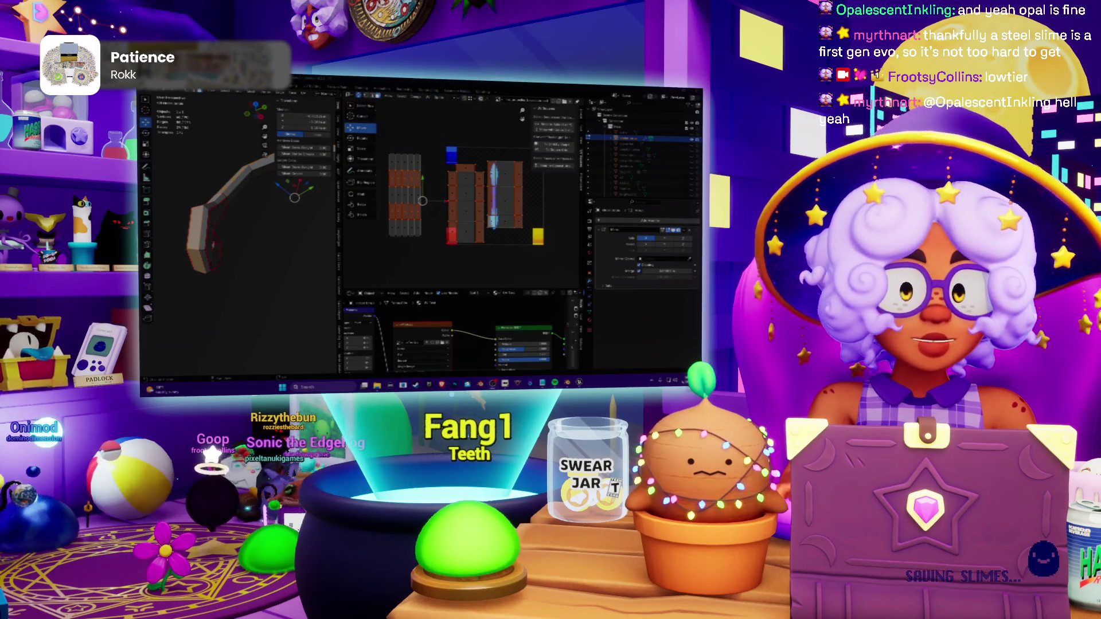
pyautogui.scroll(2, 465, 198)
pyautogui.scroll(3, 464, 198)
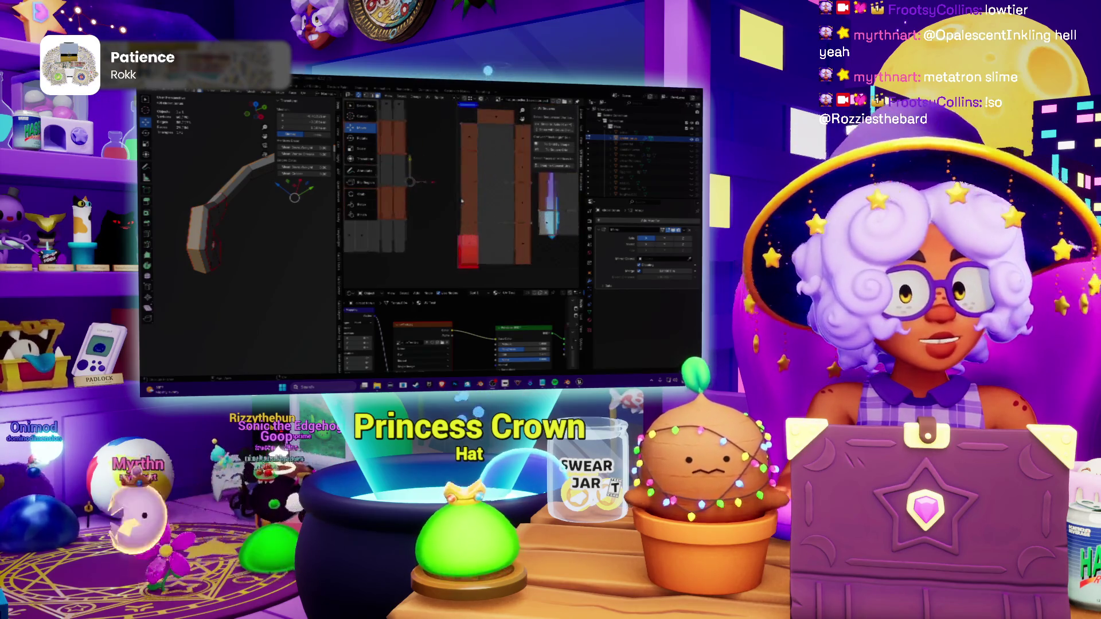
pyautogui.moveTo(482, 199); pyautogui.dragTo(456, 191, button='middle')
pyautogui.scroll(-3, 474, 198)
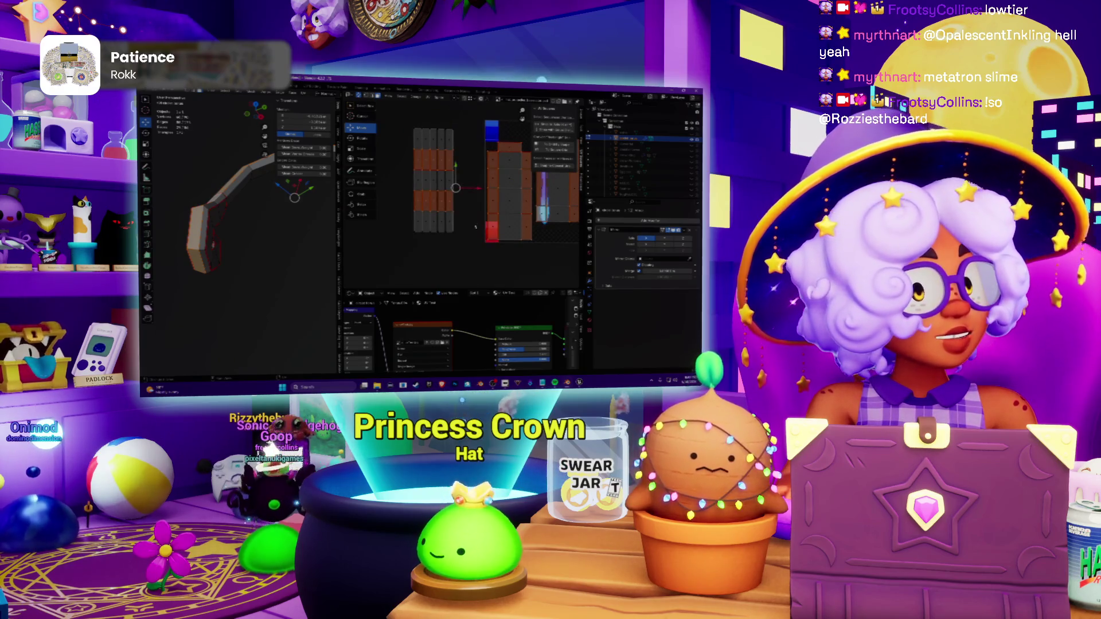
pyautogui.scroll(3, 471, 216)
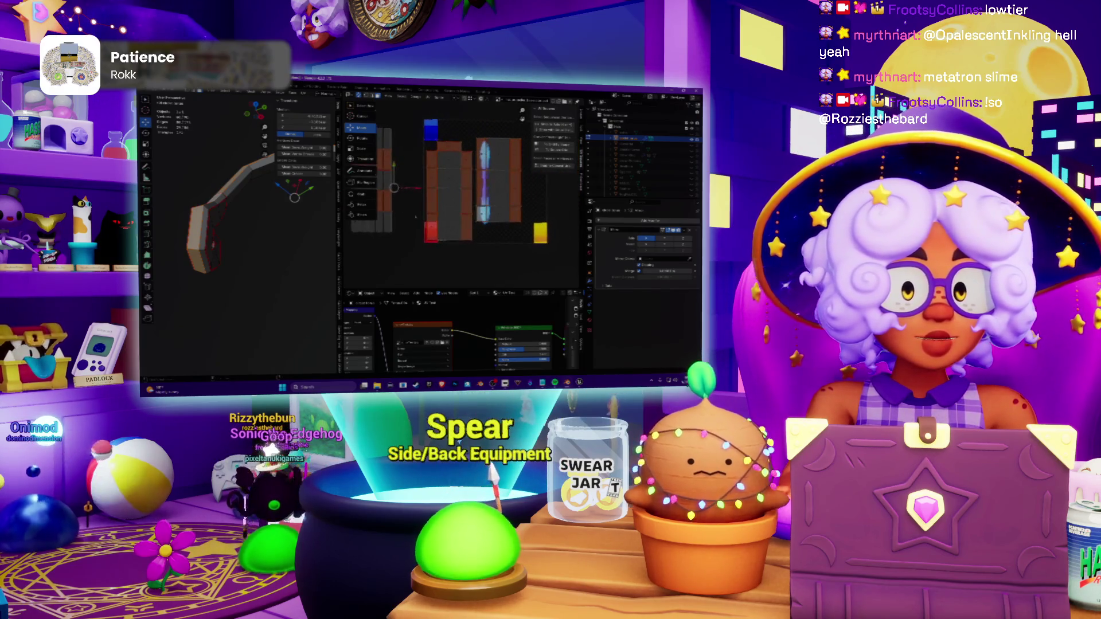
pyautogui.scroll(2, 494, 204)
pyautogui.moveTo(259, 215)
pyautogui.mouseDown(button='middle')
pyautogui.moveTo(275, 224)
pyautogui.moveTo(247, 233)
pyautogui.mouseUp(button='middle')
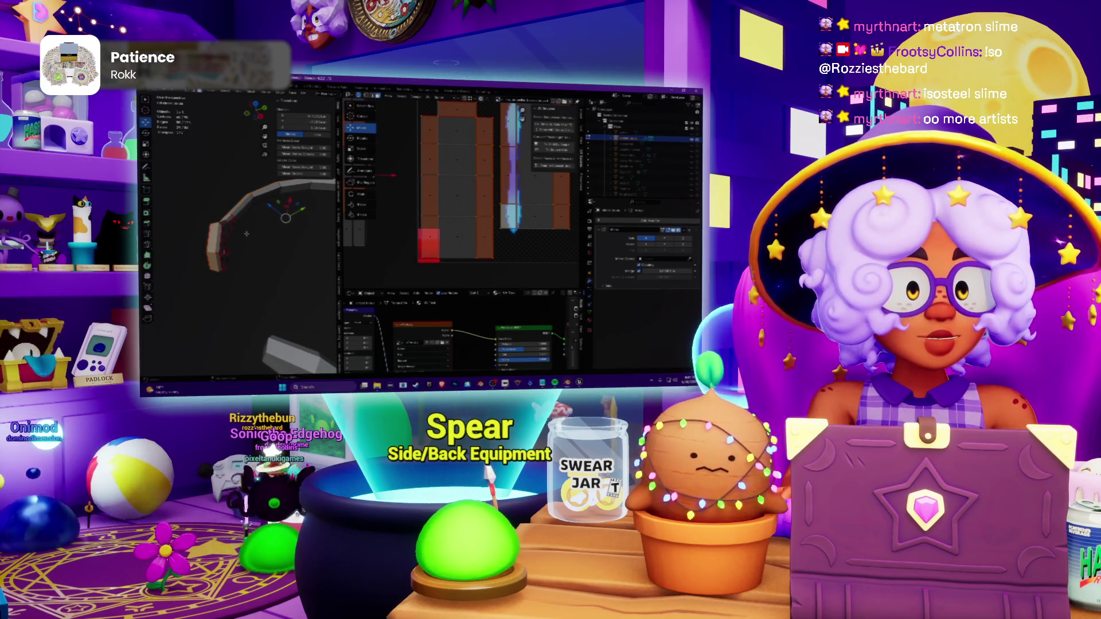
pyautogui.moveTo(258, 224); pyautogui.dragTo(271, 230, button='middle')
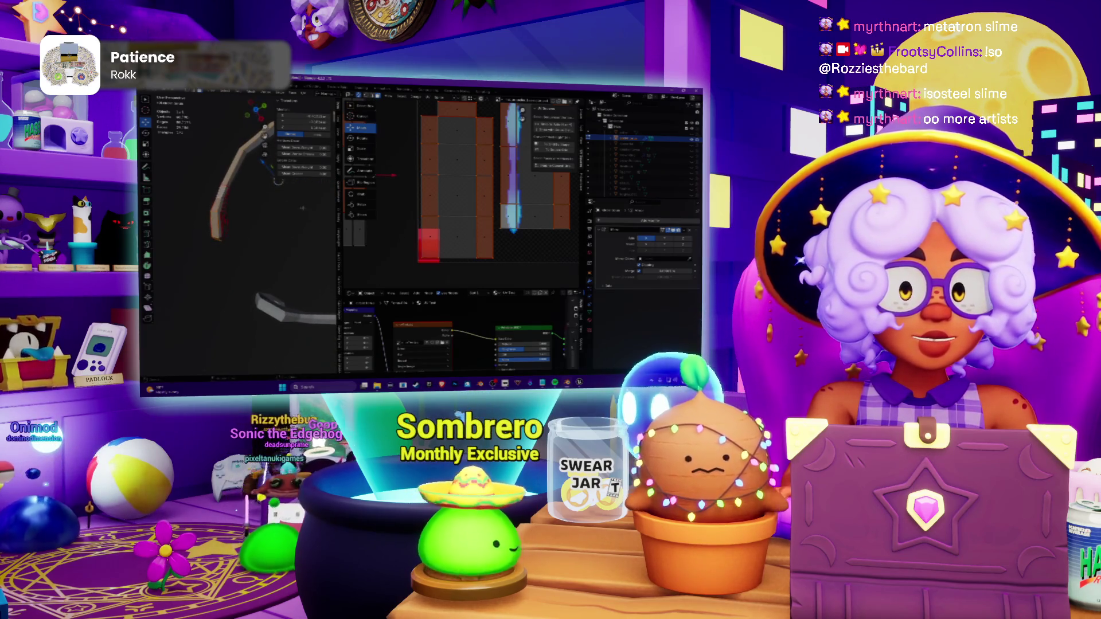
pyautogui.moveTo(407, 244); pyautogui.dragTo(419, 260, button='middle')
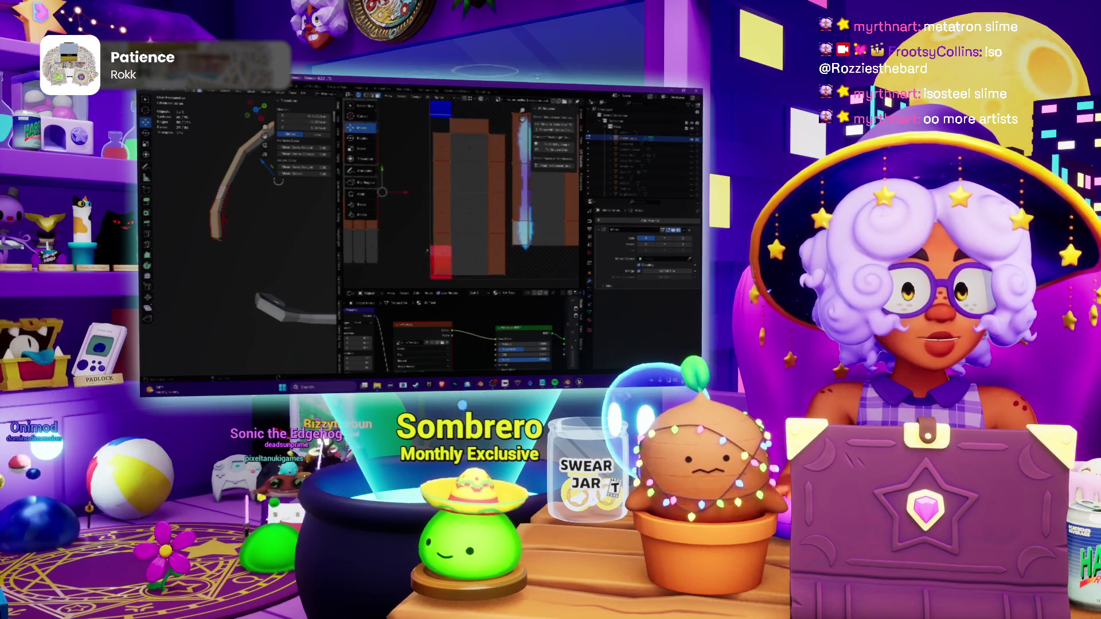
pyautogui.moveTo(241, 189)
pyautogui.mouseDown(button='middle')
pyautogui.moveTo(206, 176)
pyautogui.moveTo(292, 182)
pyautogui.moveTo(250, 185)
pyautogui.moveTo(275, 215)
pyautogui.mouseUp(button='middle')
# Step: Invert the selection to the inner faces, then pick a single face on the hooked end
pyautogui.hotkey('ctrl', 'i')
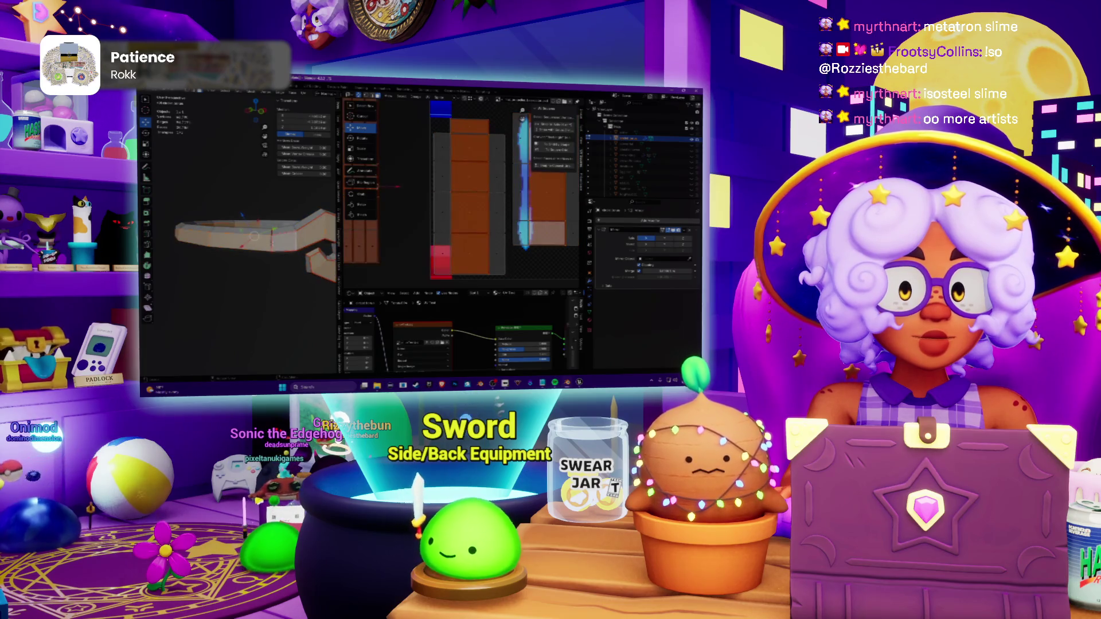
pyautogui.moveTo(259, 224)
pyautogui.mouseDown(button='middle')
pyautogui.moveTo(276, 220)
pyautogui.moveTo(245, 230)
pyautogui.moveTo(272, 246)
pyautogui.moveTo(250, 225)
pyautogui.moveTo(267, 236)
pyautogui.mouseUp(button='middle')
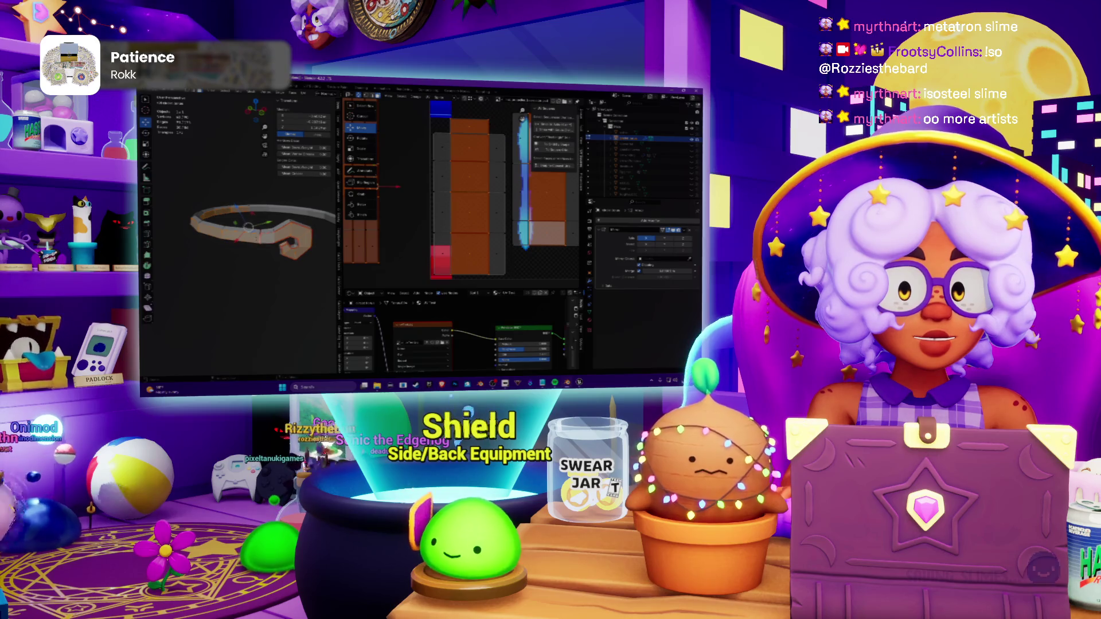
pyautogui.scroll(2, 246, 233)
pyautogui.scroll(2, 244, 232)
pyautogui.scroll(1, 246, 233)
pyautogui.scroll(2, 246, 232)
pyautogui.scroll(3, 245, 232)
pyautogui.moveTo(245, 233)
pyautogui.mouseDown(button='middle')
pyautogui.moveTo(259, 220)
pyautogui.moveTo(250, 224)
pyautogui.mouseUp(button='middle')
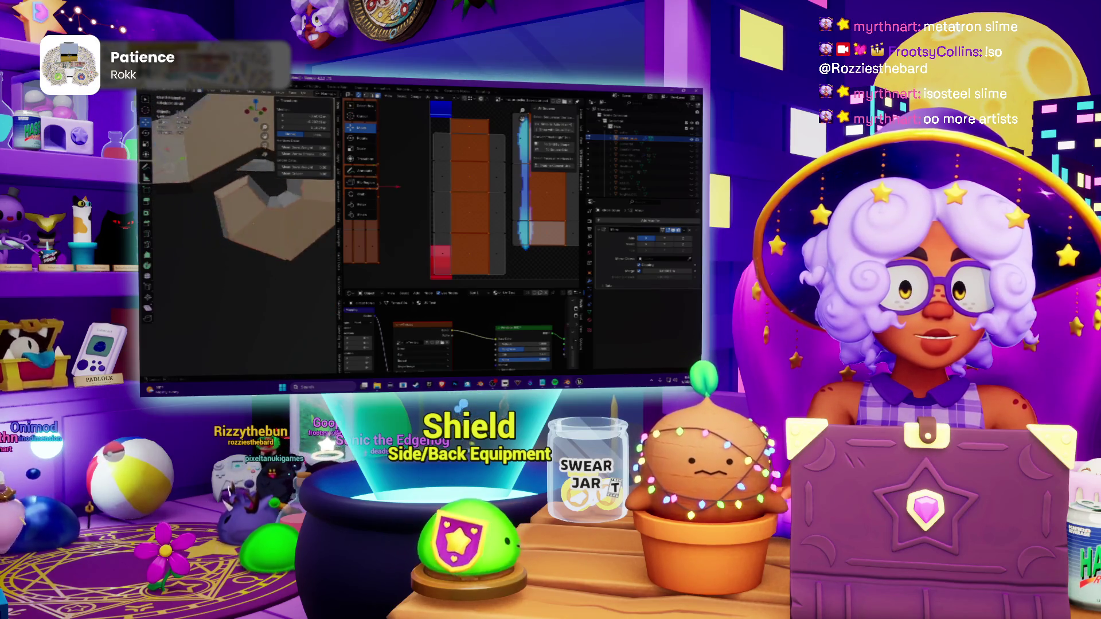
pyautogui.click(250, 220)
pyautogui.scroll(-2, 237, 233)
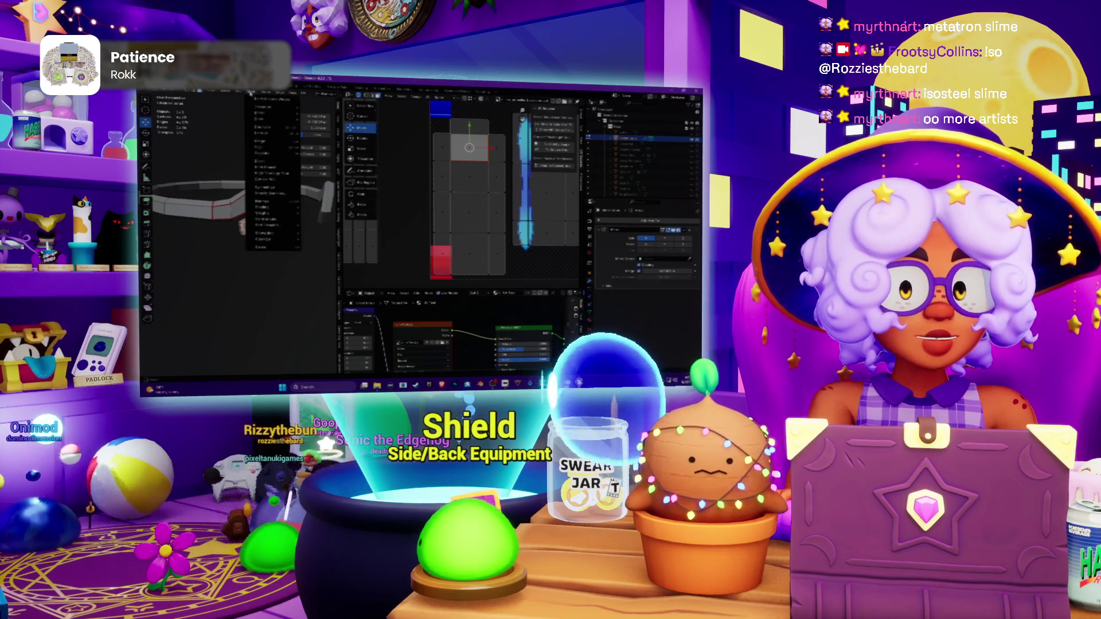
# Step: Select faces along the curved tube and mark their edges as UV seams via Edge > Mark Seam
pyautogui.click(185, 209)
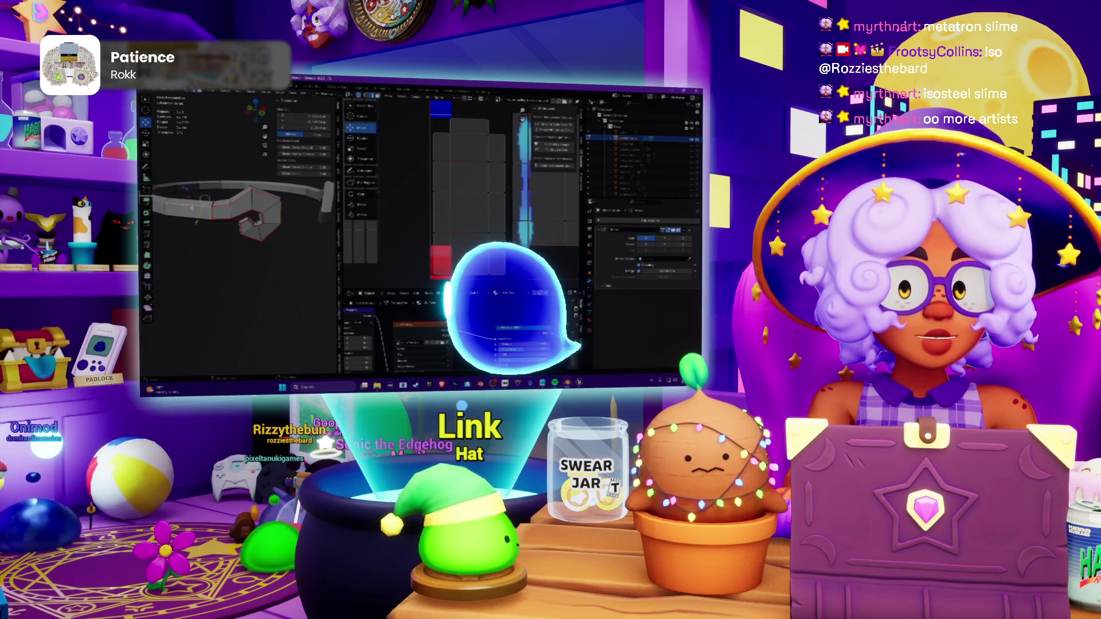
pyautogui.moveTo(241, 211); pyautogui.dragTo(259, 206, button='middle')
pyautogui.click(266, 203)
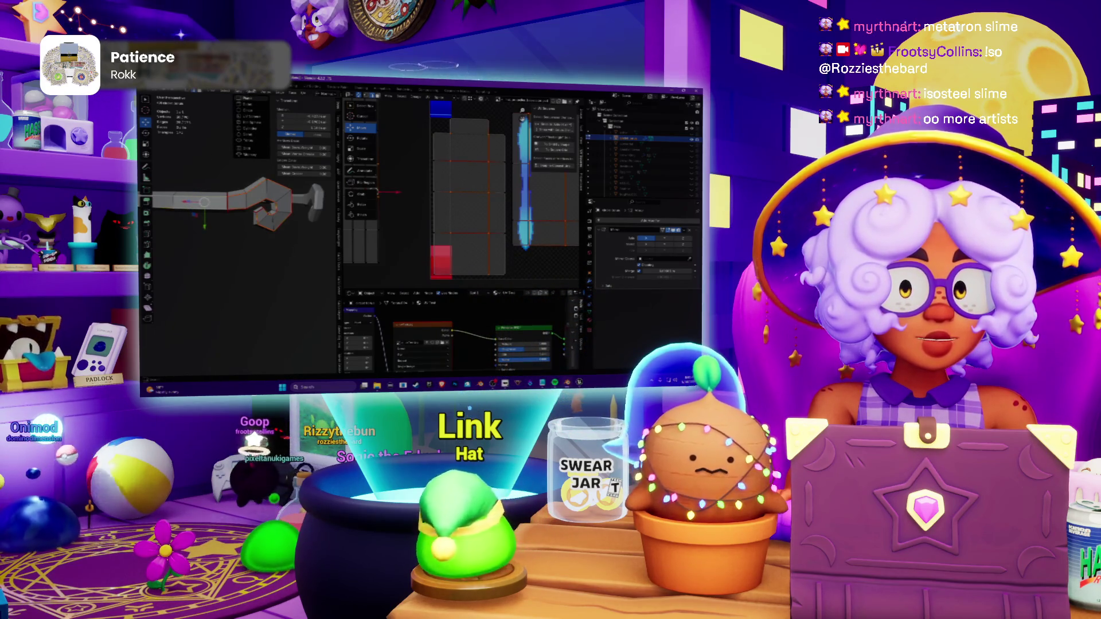
pyautogui.click(251, 95)
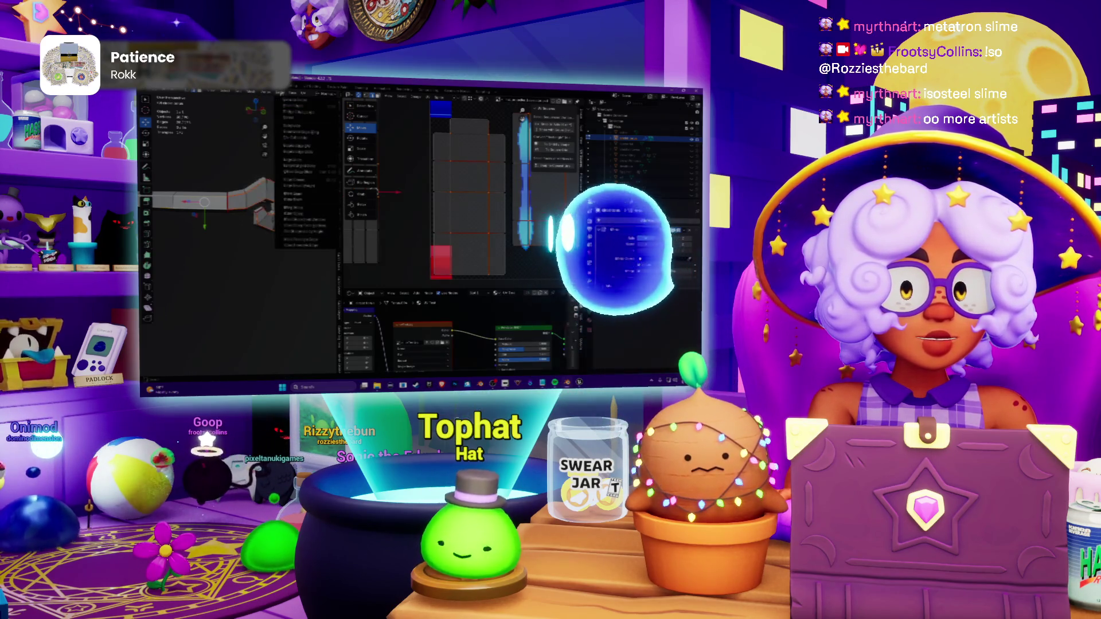
pyautogui.click(297, 212)
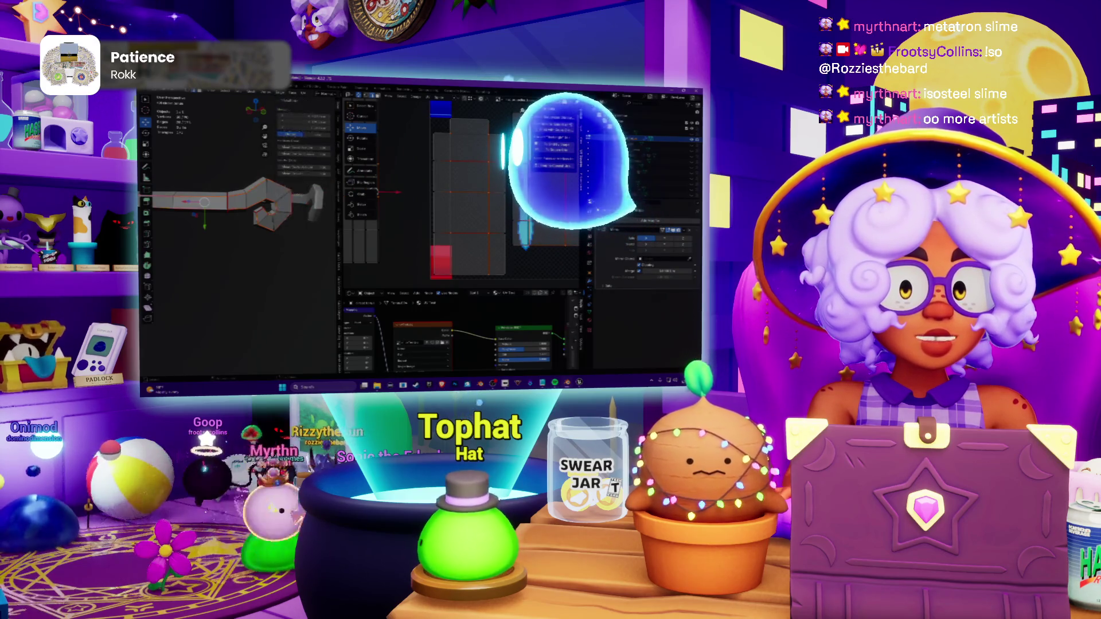
pyautogui.moveTo(232, 241)
pyautogui.mouseDown(button='middle')
pyautogui.moveTo(194, 259)
pyautogui.moveTo(228, 241)
pyautogui.moveTo(219, 233)
pyautogui.moveTo(241, 258)
pyautogui.moveTo(258, 250)
pyautogui.moveTo(250, 241)
pyautogui.moveTo(267, 241)
pyautogui.mouseUp(button='middle')
pyautogui.press('a')
pyautogui.hotkey('alt', 'a')
pyautogui.press('a')
pyautogui.moveTo(213, 295)
pyautogui.mouseDown(button='middle')
pyautogui.moveTo(218, 306)
pyautogui.moveTo(335, 267)
pyautogui.mouseUp(button='middle')
pyautogui.moveTo(290, 215)
pyautogui.mouseDown(button='middle')
pyautogui.moveTo(330, 239)
pyautogui.moveTo(242, 256)
pyautogui.mouseUp(button='middle')
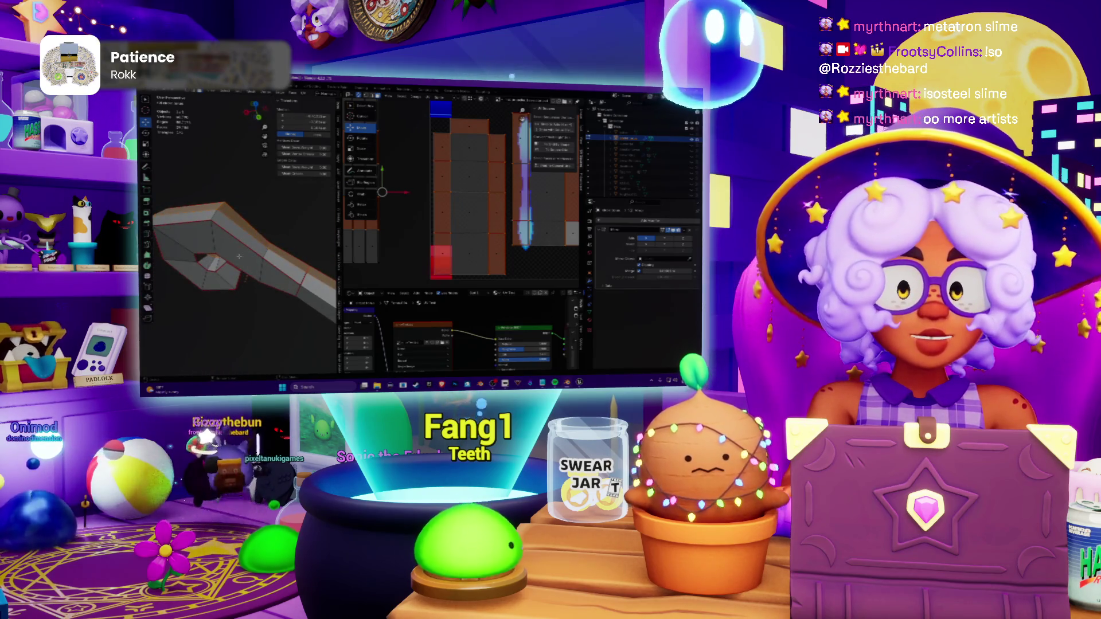
pyautogui.moveTo(242, 255); pyautogui.dragTo(275, 243, button='middle')
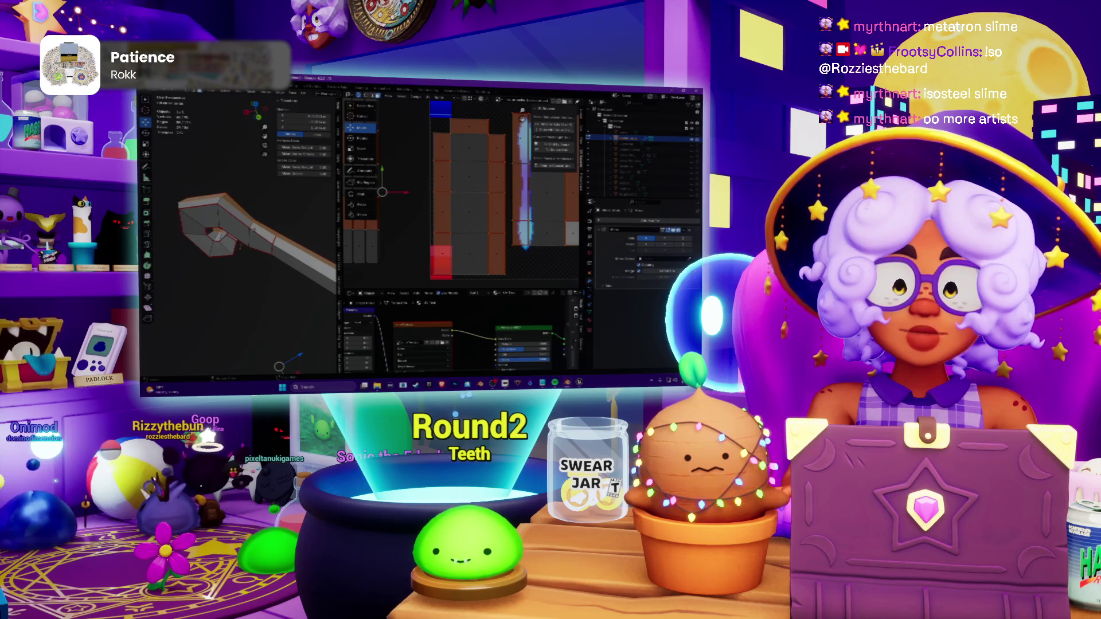
pyautogui.moveTo(241, 233); pyautogui.dragTo(258, 225, button='middle')
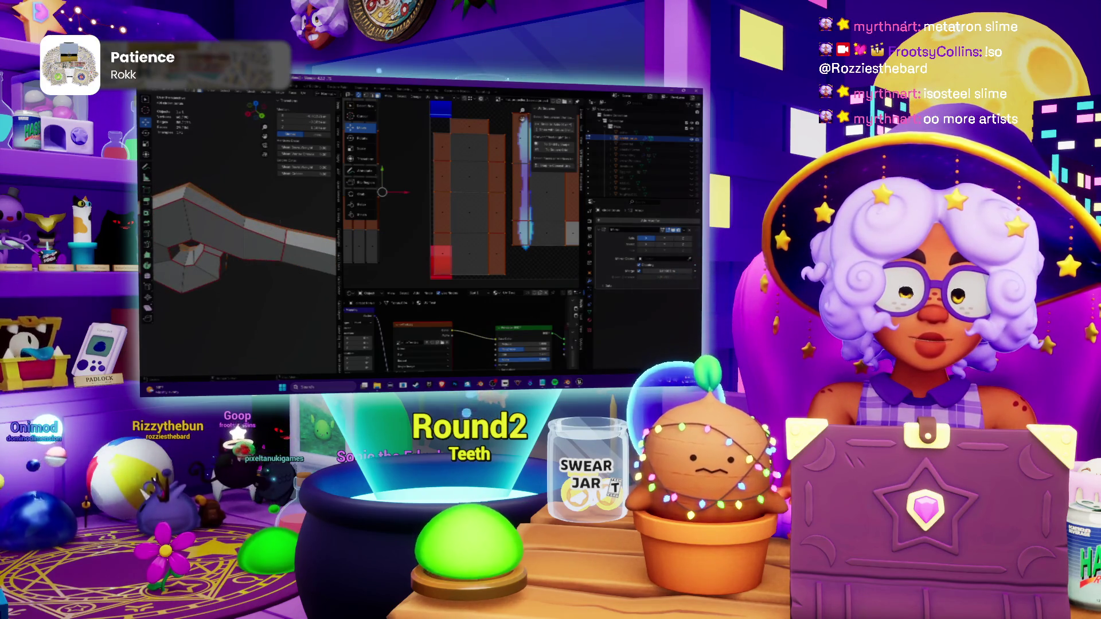
pyautogui.moveTo(241, 232); pyautogui.dragTo(259, 215, button='middle')
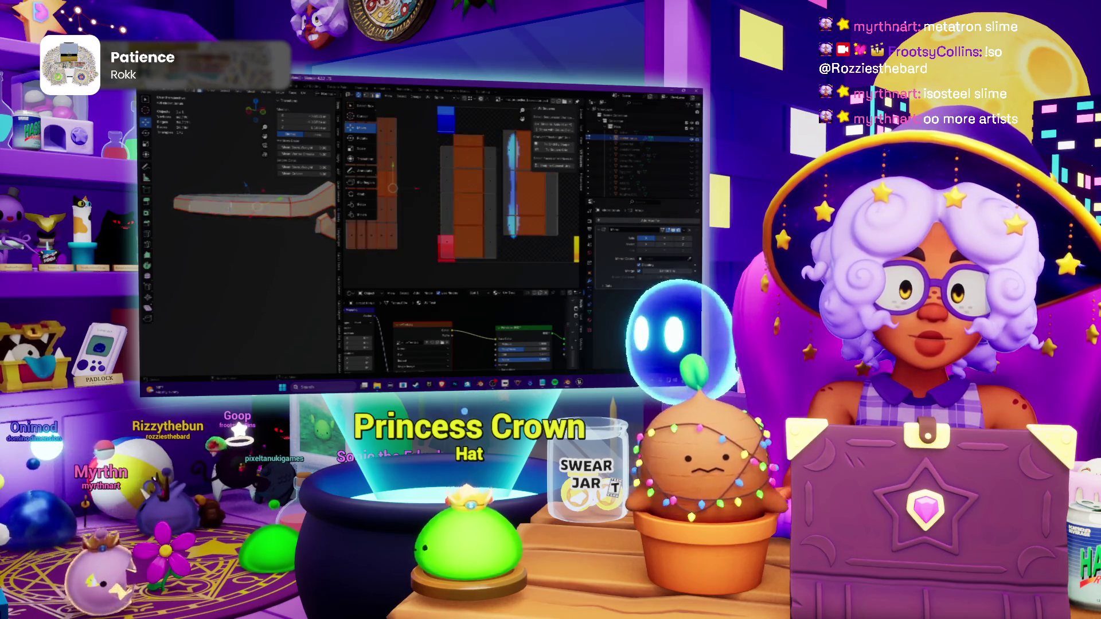
pyautogui.moveTo(241, 207); pyautogui.dragTo(259, 198, button='middle')
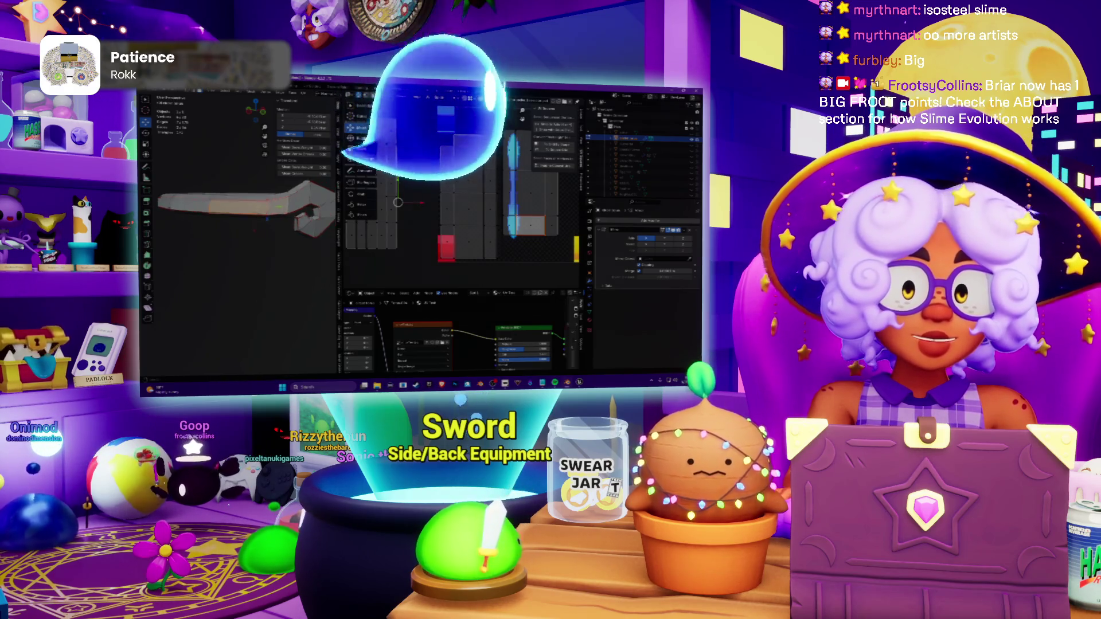
# Step: Select all the tube's faces and extend to every linked face with Select Linked
pyautogui.press('a')
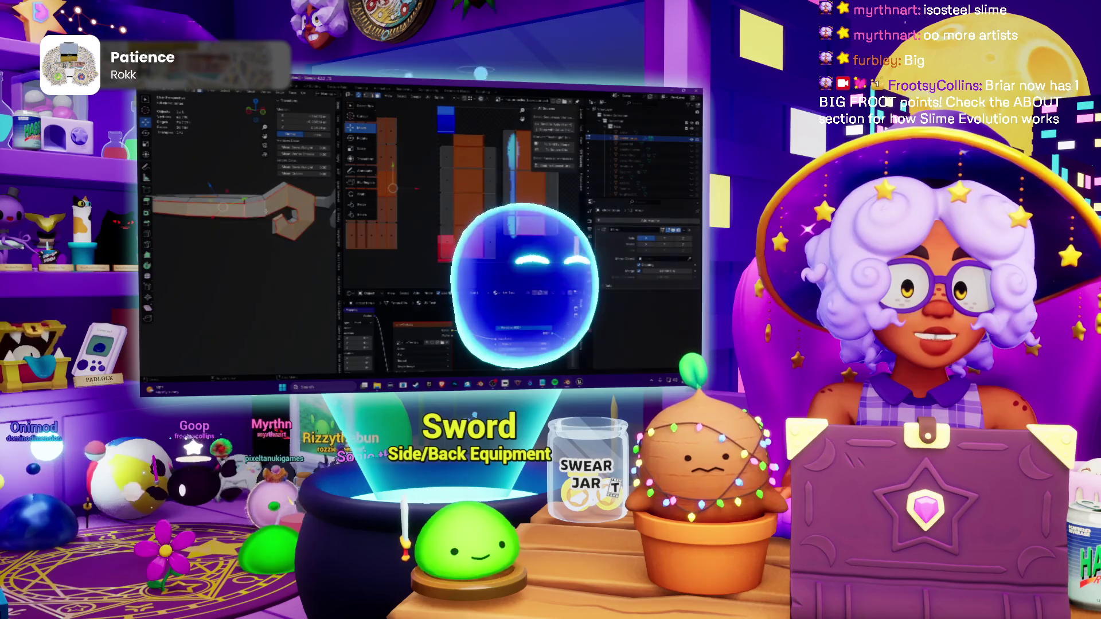
pyautogui.moveTo(267, 211); pyautogui.dragTo(224, 260, button='middle')
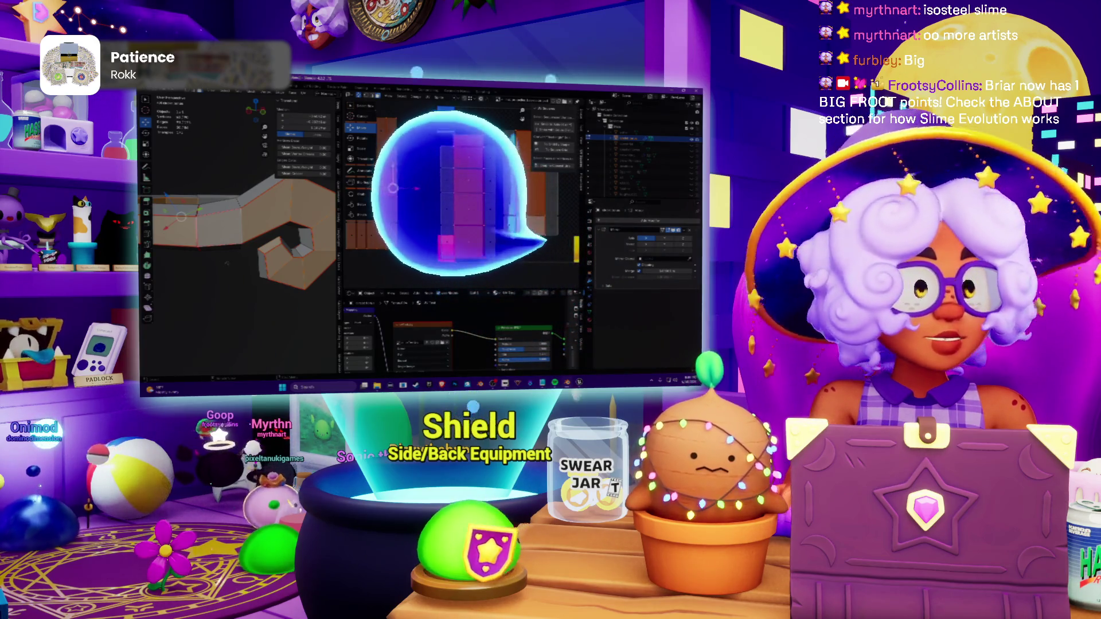
pyautogui.moveTo(259, 215); pyautogui.dragTo(241, 232, button='middle')
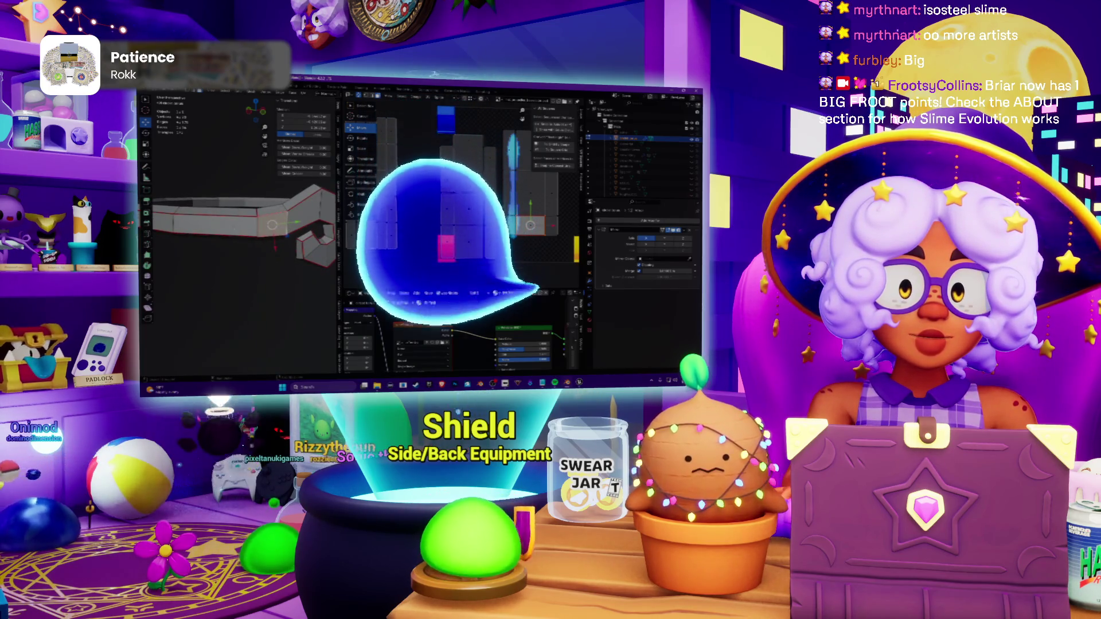
pyautogui.click(226, 97)
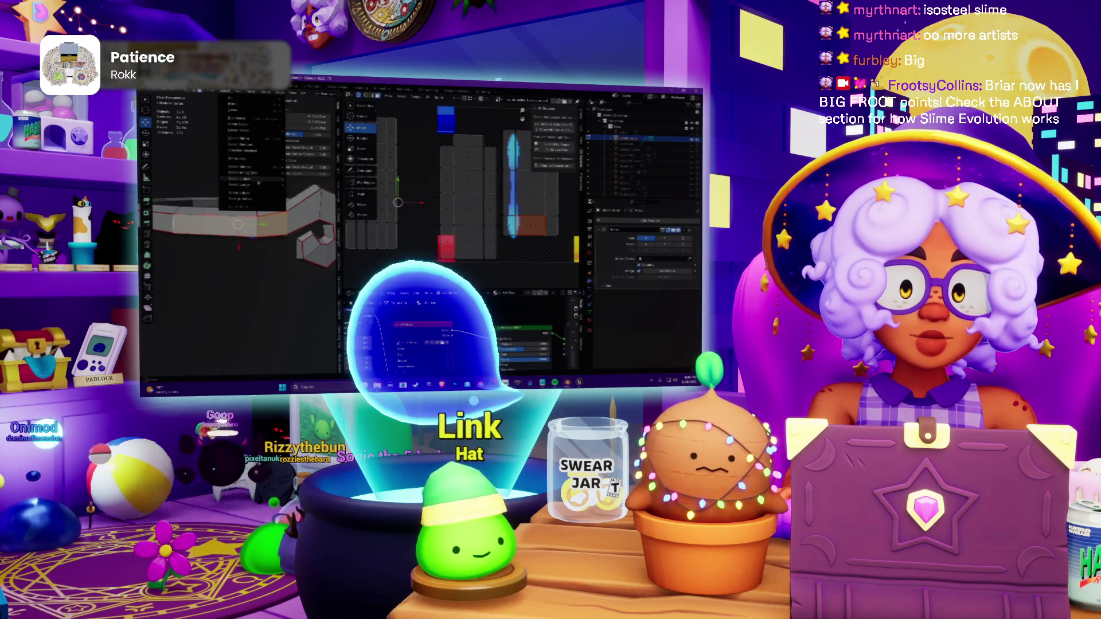
pyautogui.click(299, 182)
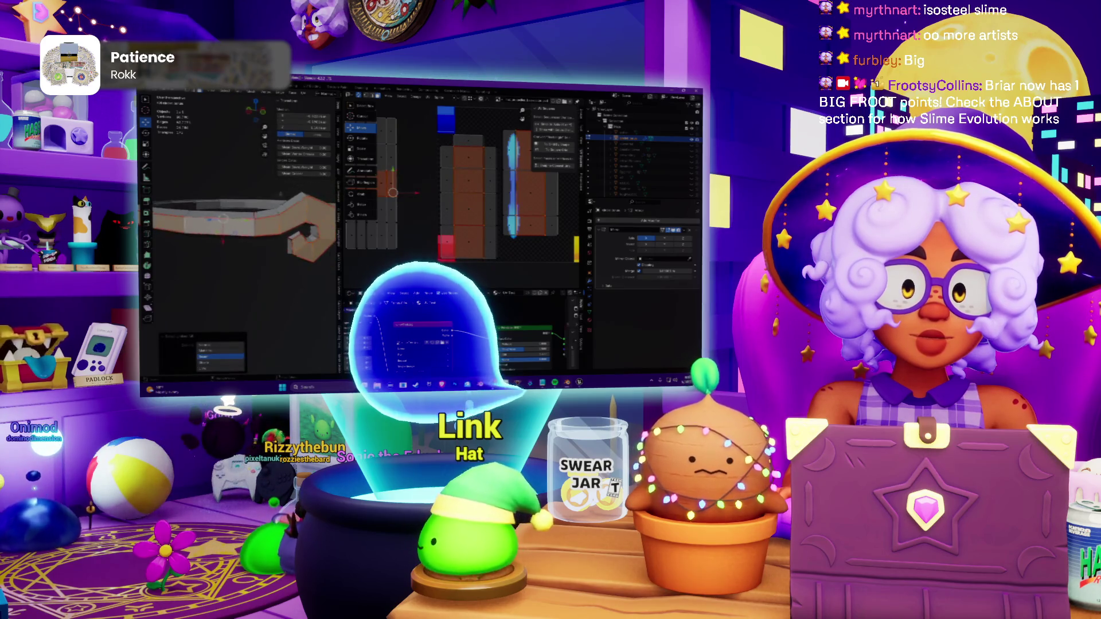
# Step: Rearrange the connected tube's UV islands into a new layout from the UV menu
pyautogui.click(437, 97)
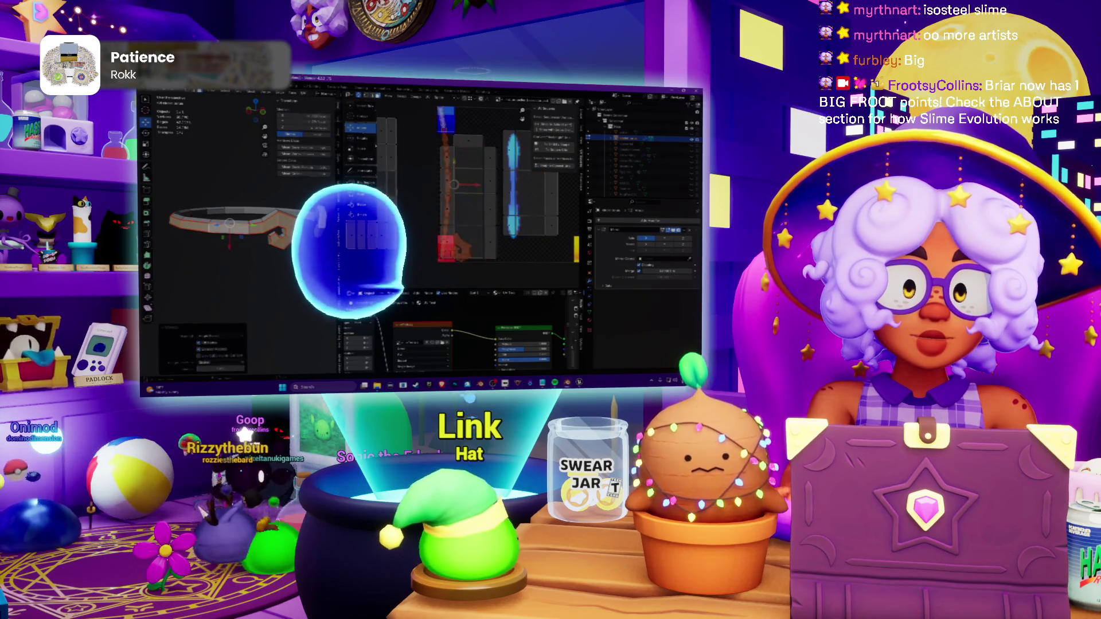
pyautogui.scroll(-3, 482, 190)
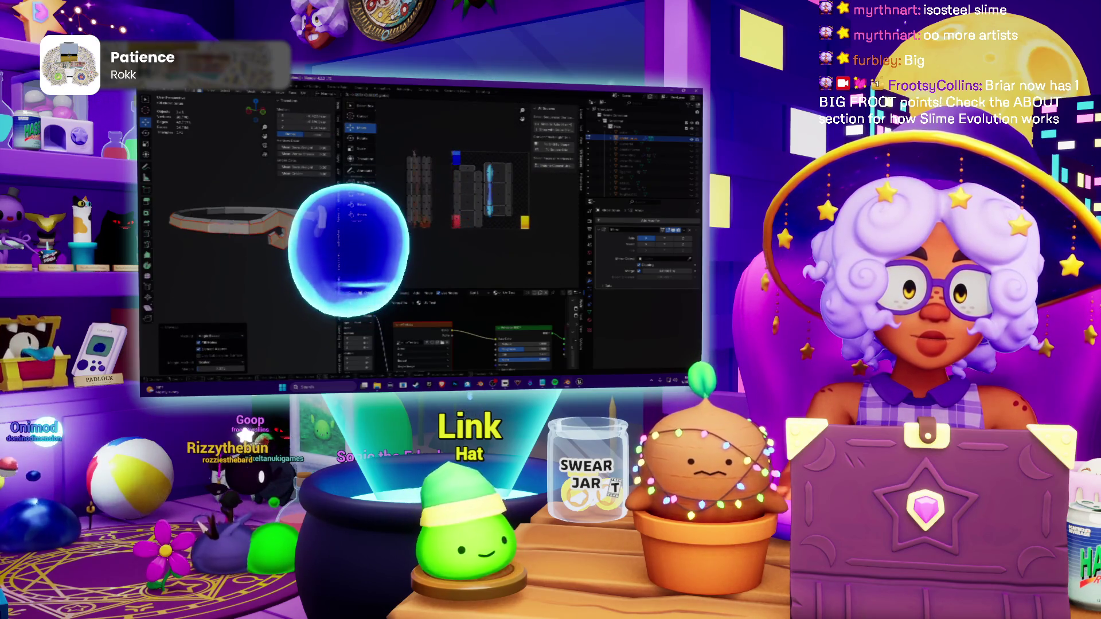
pyautogui.press('r')
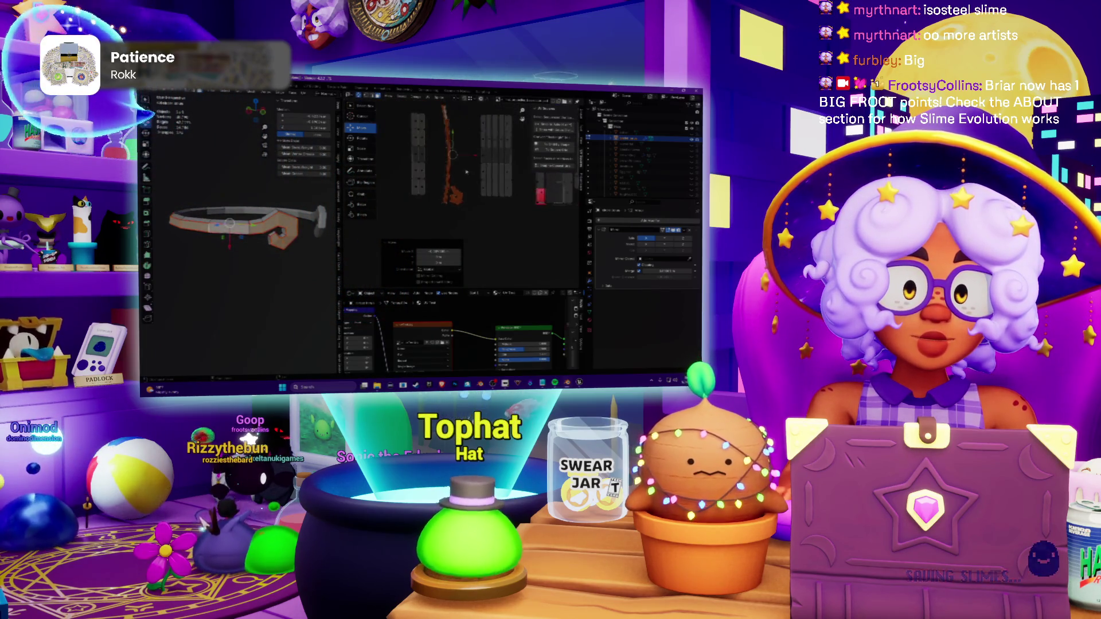
pyautogui.scroll(-5, 482, 181)
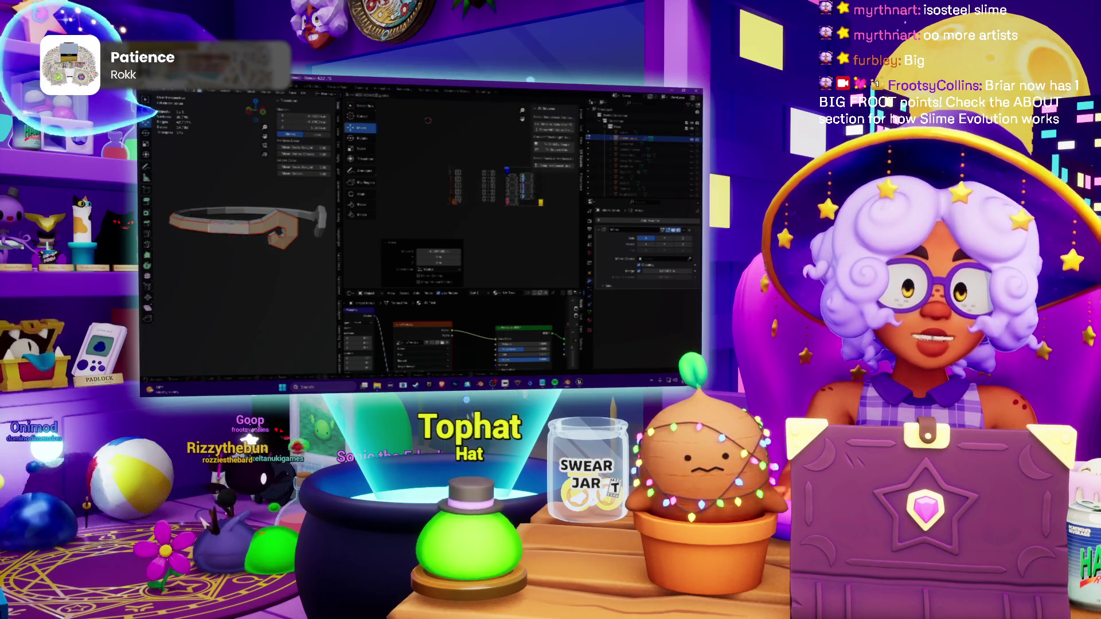
pyautogui.moveTo(241, 258); pyautogui.dragTo(259, 250, button='middle')
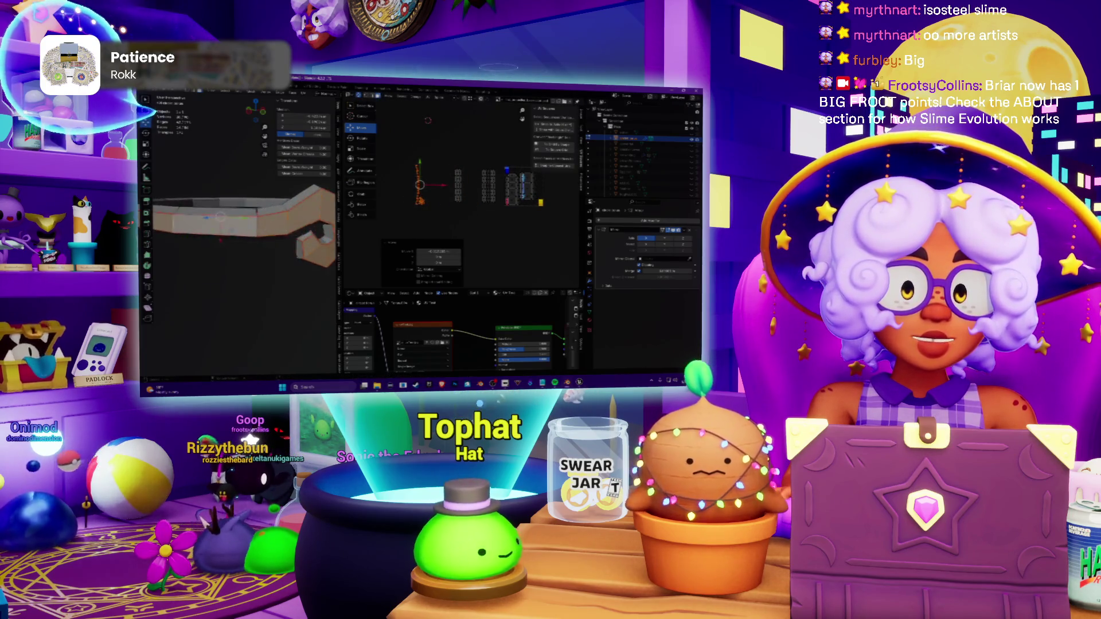
pyautogui.press('a')
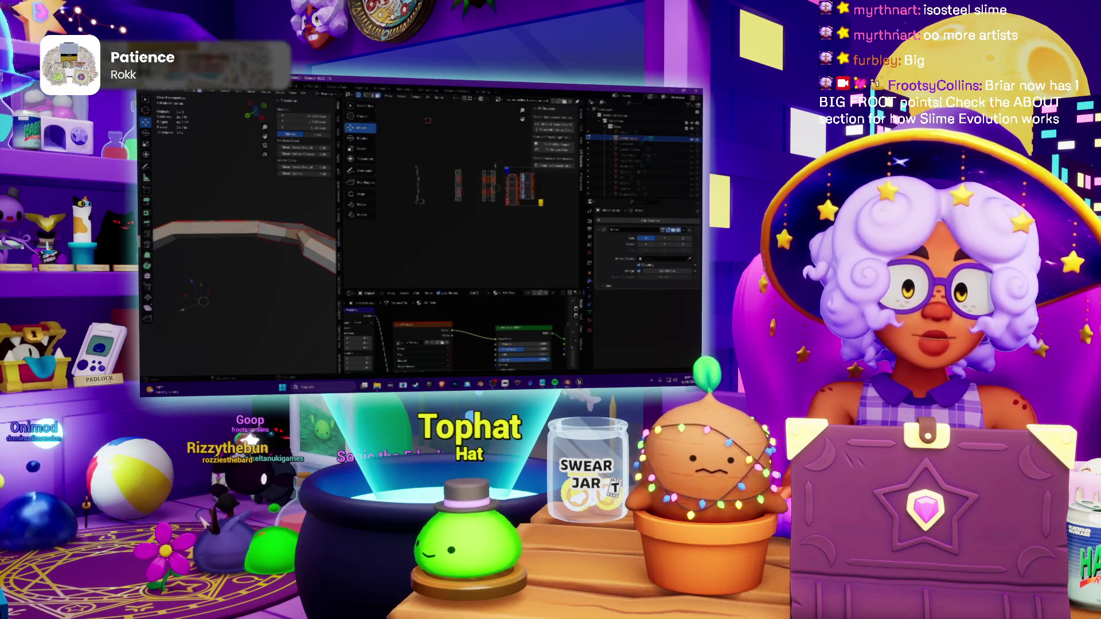
pyautogui.moveTo(223, 242)
pyautogui.mouseDown(button='middle')
pyautogui.moveTo(197, 250)
pyautogui.moveTo(250, 232)
pyautogui.mouseUp(button='middle')
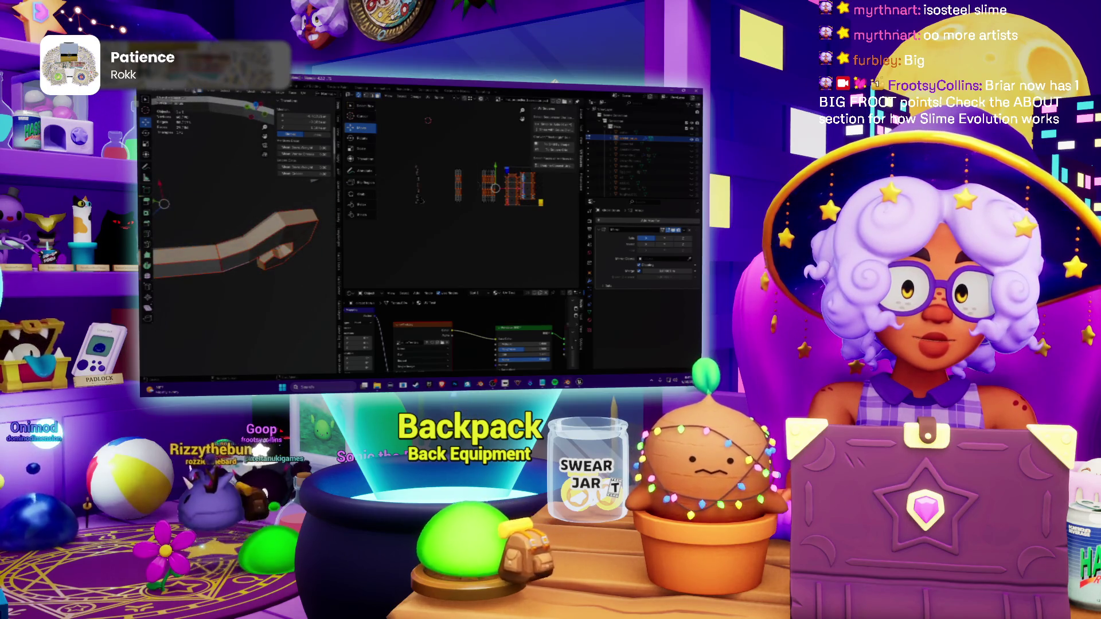
pyautogui.moveTo(164, 204); pyautogui.dragTo(206, 139, button='middle')
pyautogui.moveTo(241, 233); pyautogui.dragTo(199, 231, button='middle')
# Step: Mark the selected edge loop on the hooked end as a seam from the edge context menu
pyautogui.rightClick(193, 232)
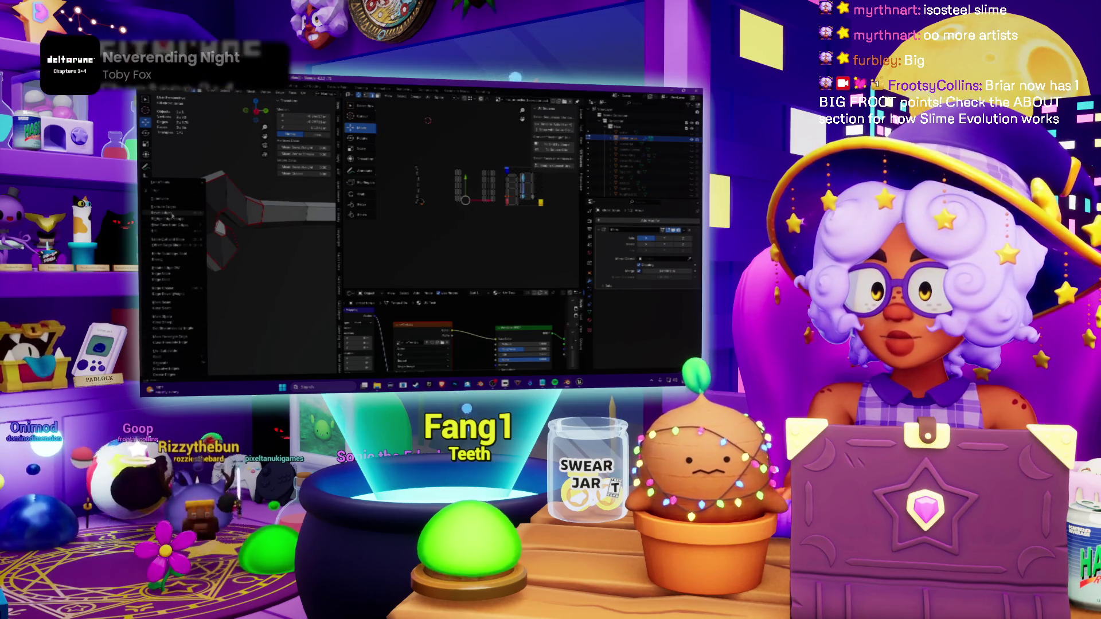
pyautogui.press('Escape')
pyautogui.moveTo(242, 223); pyautogui.dragTo(258, 215, button='middle')
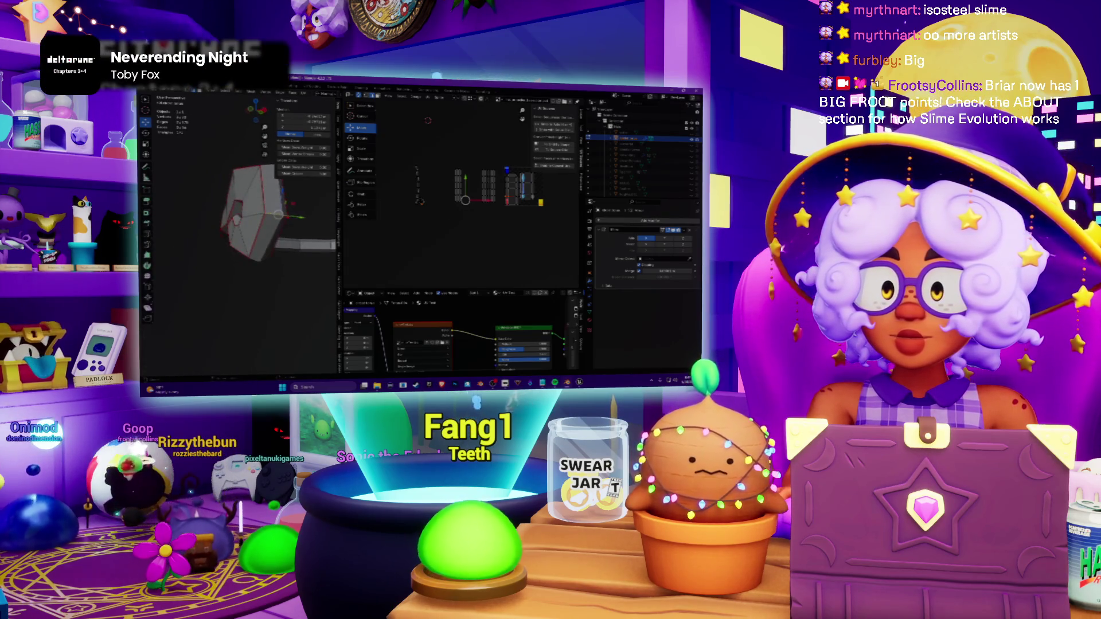
pyautogui.rightClick(258, 209)
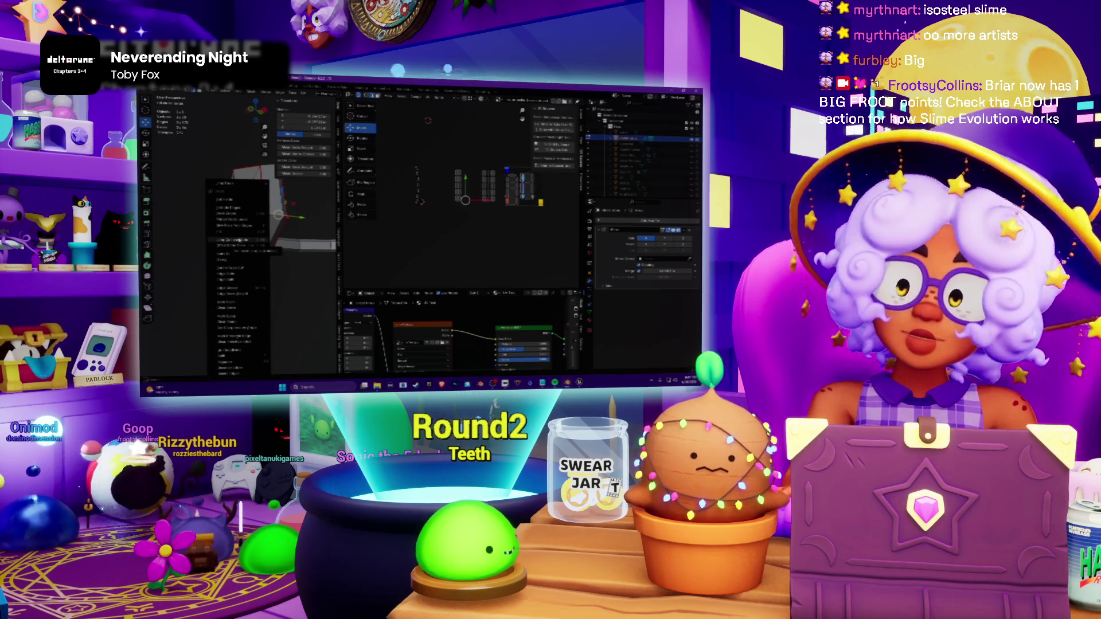
pyautogui.click(223, 303)
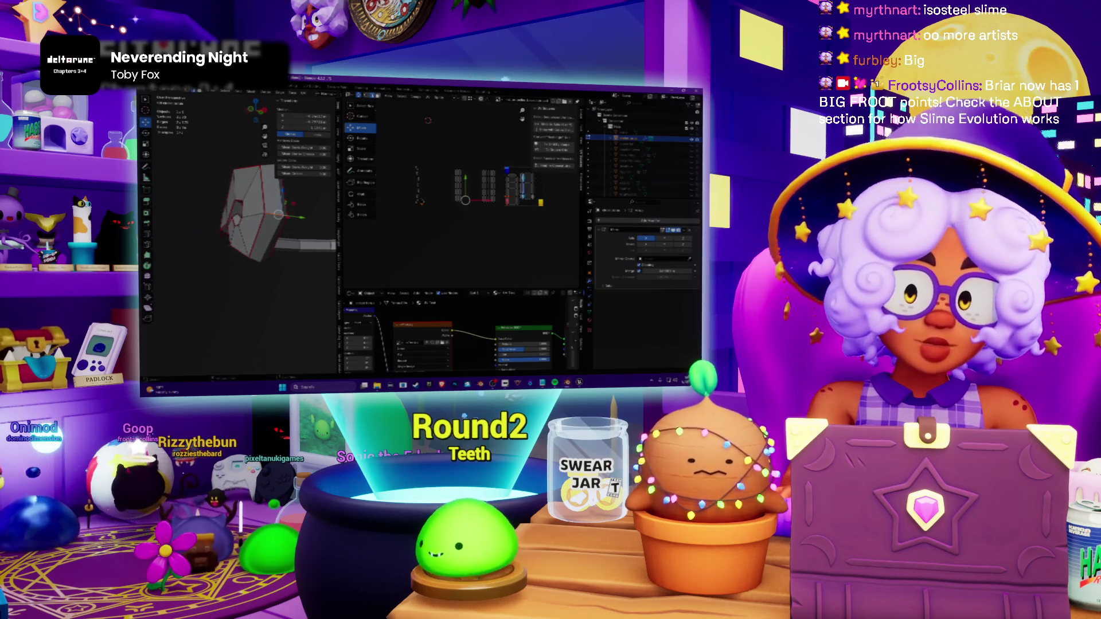
# Step: Orbit to side-on views of the hook and then the whole ring to check the seam
pyautogui.moveTo(241, 223); pyautogui.dragTo(258, 215, button='middle')
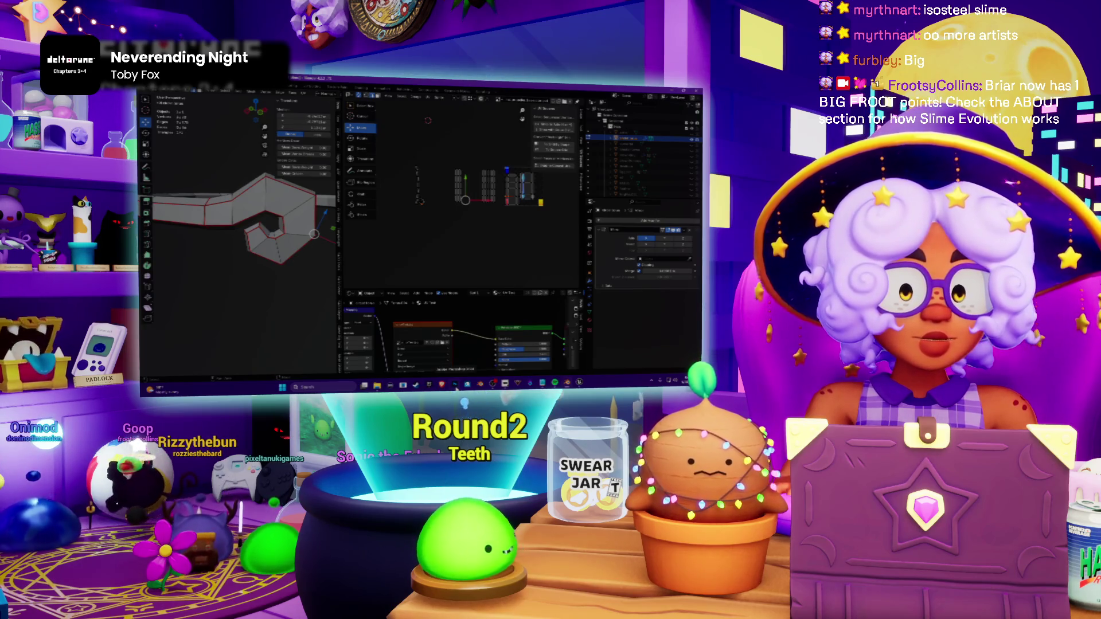
pyautogui.moveTo(258, 224); pyautogui.dragTo(275, 207, button='middle')
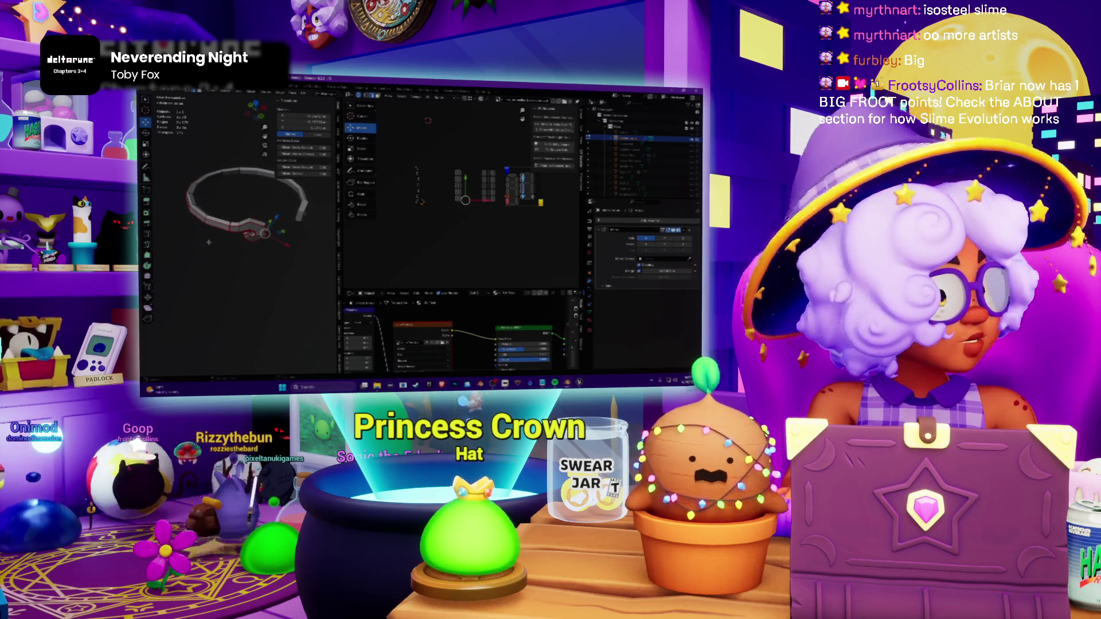
pyautogui.moveTo(240, 224)
pyautogui.mouseDown(button='middle')
pyautogui.moveTo(249, 211)
pyautogui.moveTo(318, 206)
pyautogui.moveTo(207, 230)
pyautogui.mouseUp(button='middle')
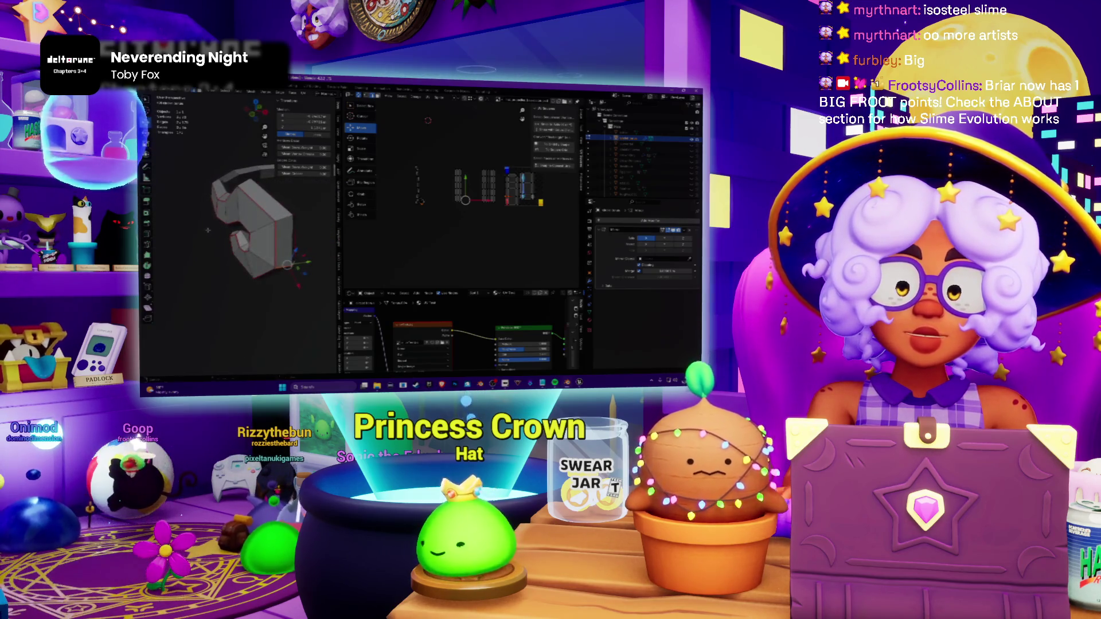